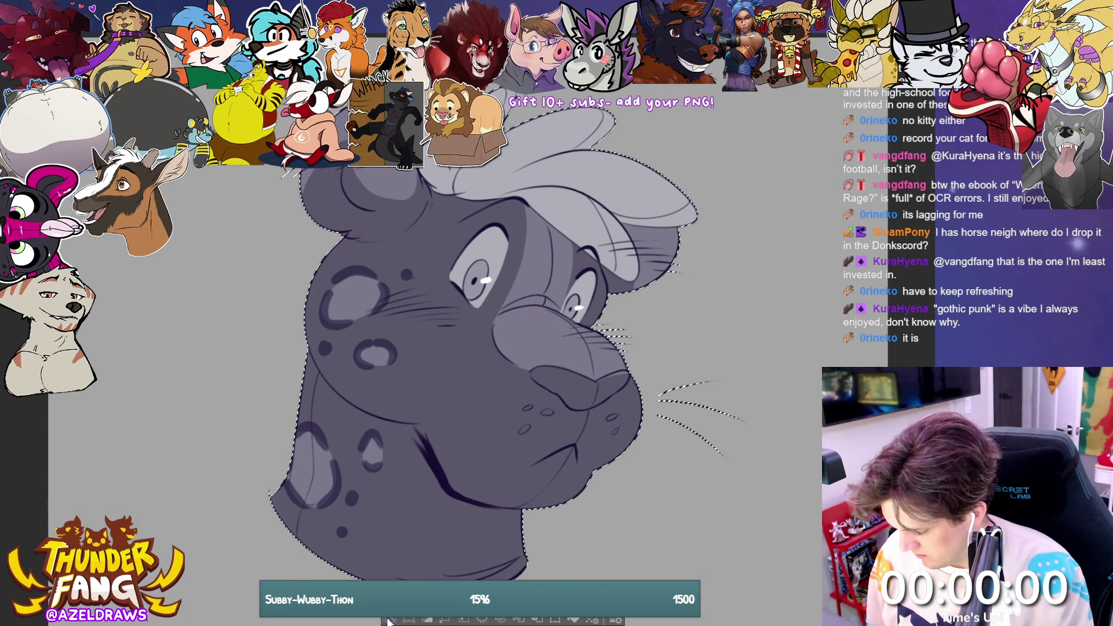
Step: Deselect the area around the grey spotted cat head with Ctrl+D
key("ctrl+d")
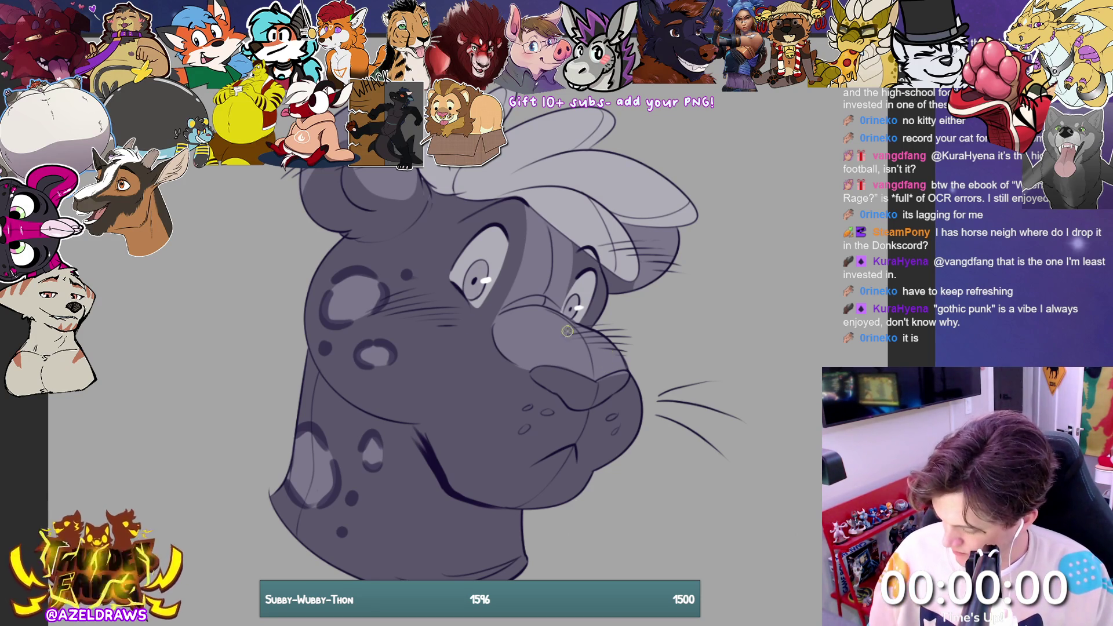
Step: Paint white shine strokes on the nose bridge, hat top and brim, left cheek, jaw and beside the right eye
left_click_drag(577, 330, 619, 380)
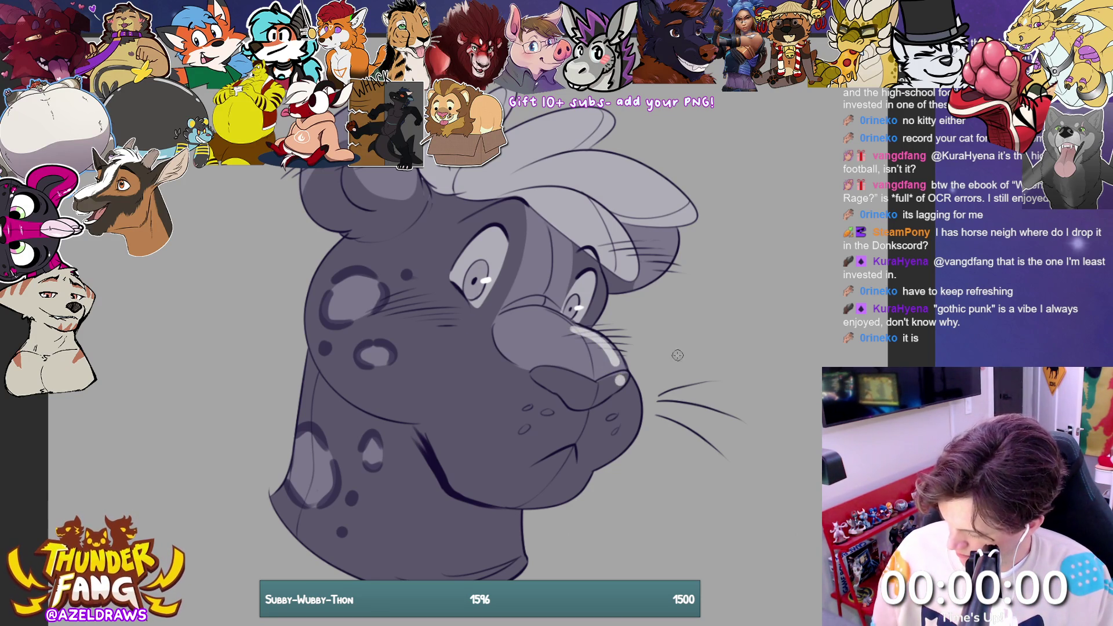
mouse_move(547, 166)
left_mouse_down()
mouse_move(573, 158)
mouse_move(662, 189)
left_mouse_up()
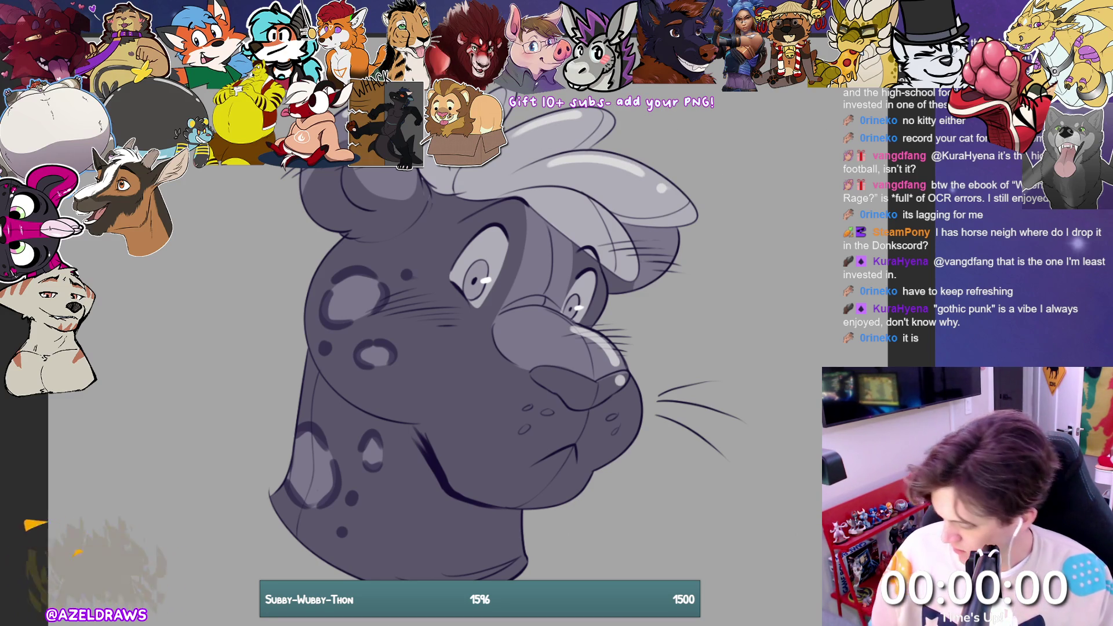
mouse_move(342, 247)
left_mouse_down()
mouse_move(325, 261)
mouse_move(316, 344)
left_mouse_up()
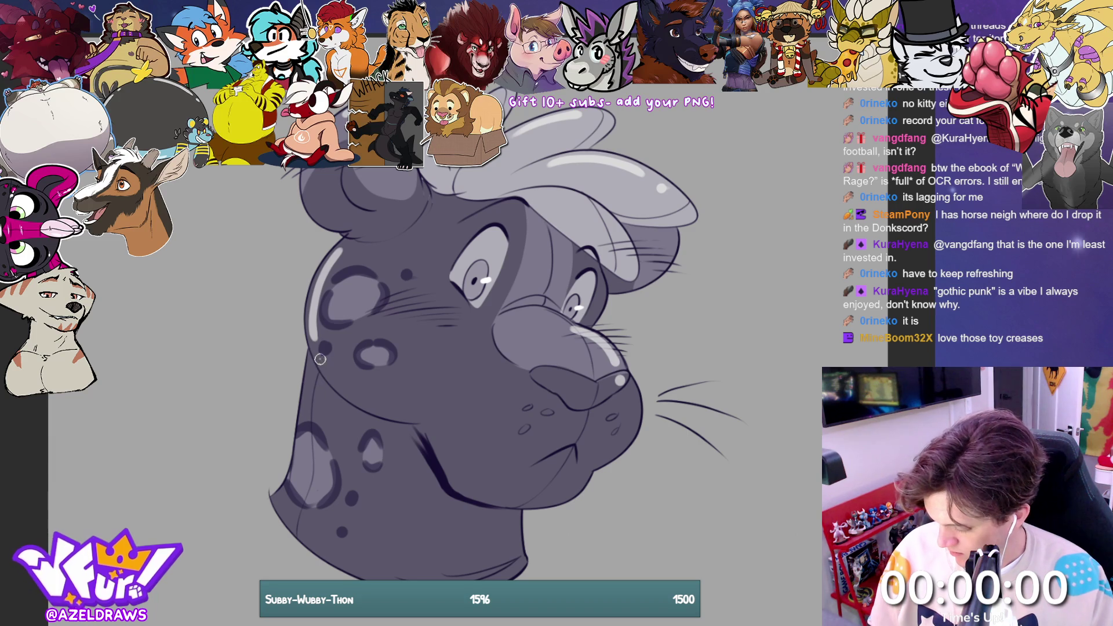
left_click_drag(565, 248, 562, 291)
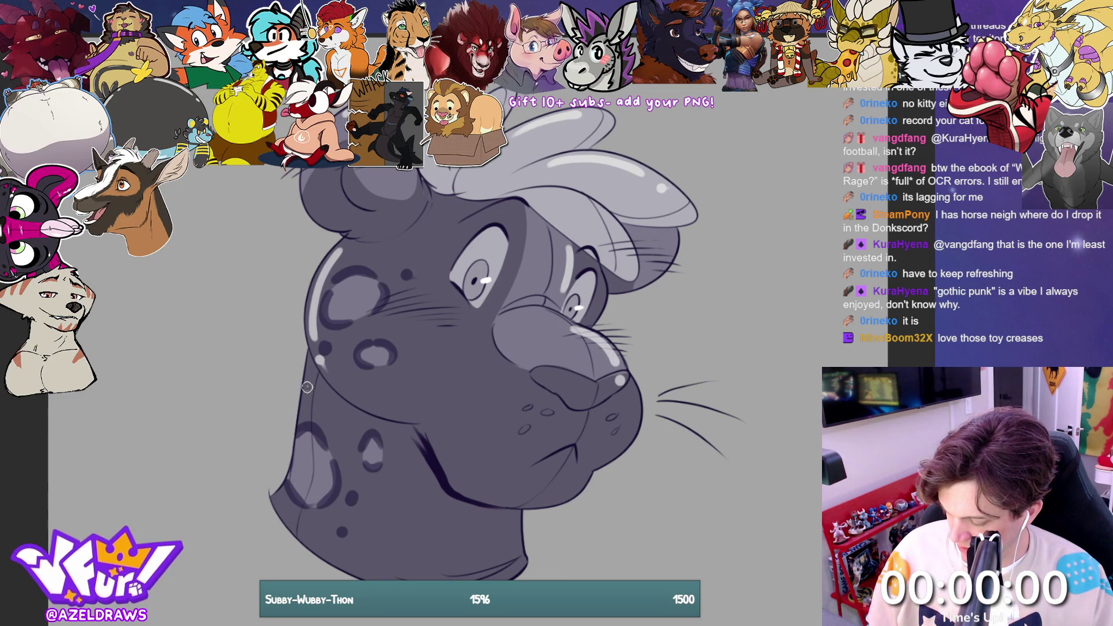
left_click_drag(308, 377, 283, 506)
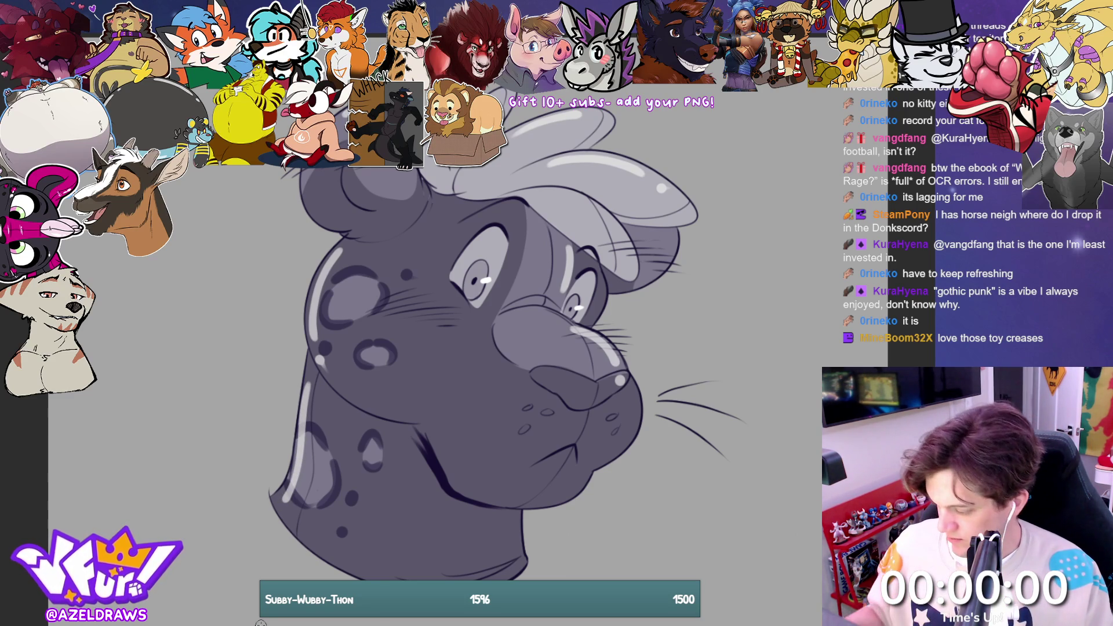
left_click_drag(597, 208, 623, 248)
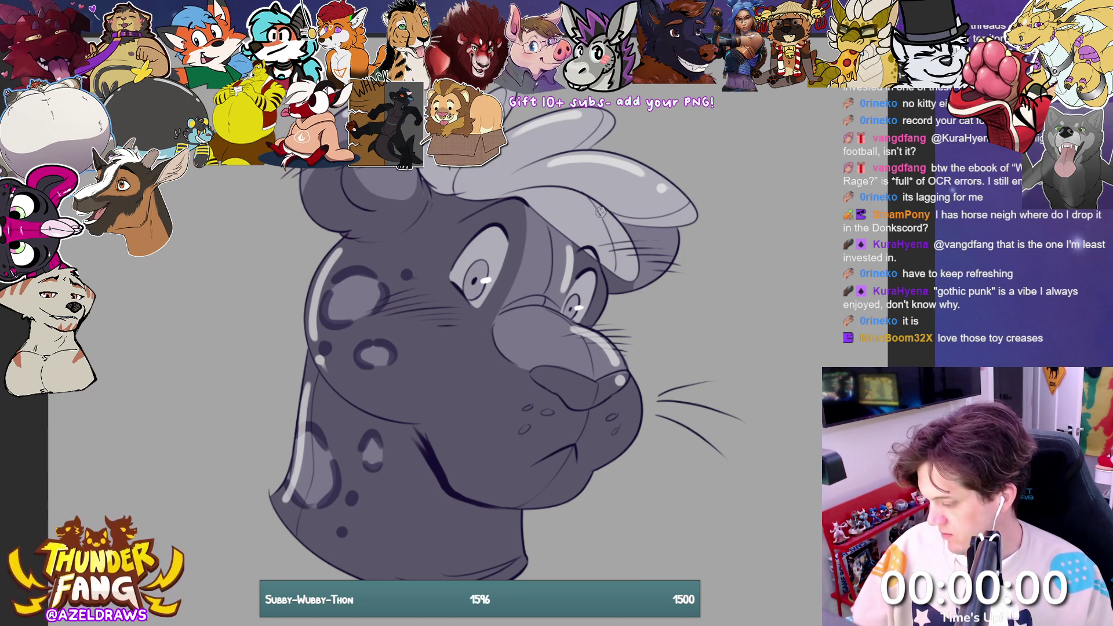
left_click_drag(605, 217, 632, 255)
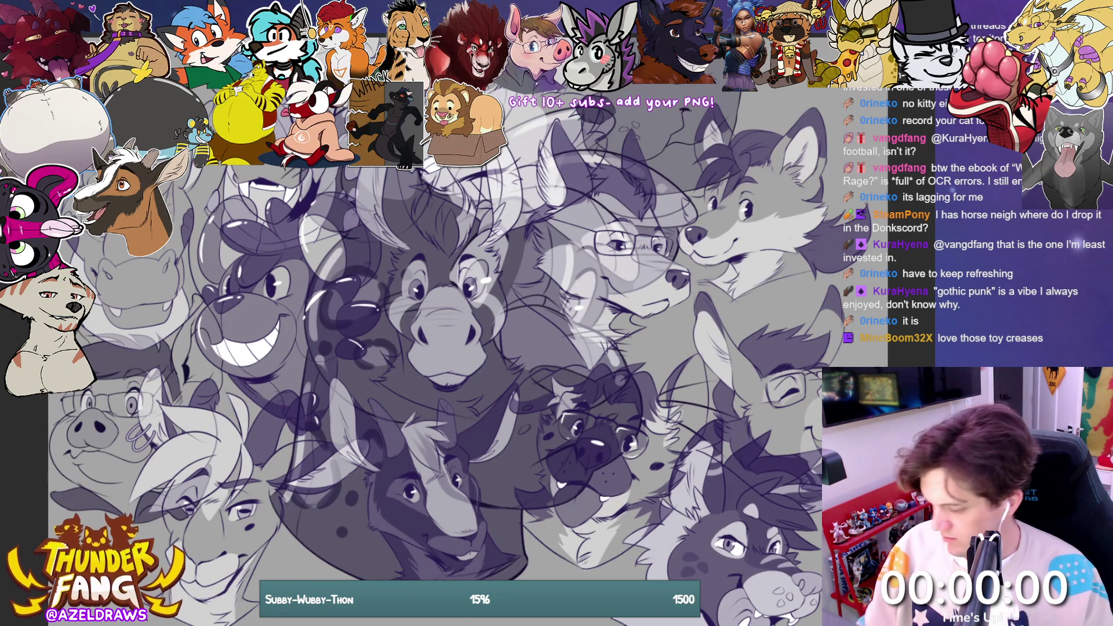
Step: Scale the cat head down and move it into the lower part of the character-head collage
key("ctrl+t")
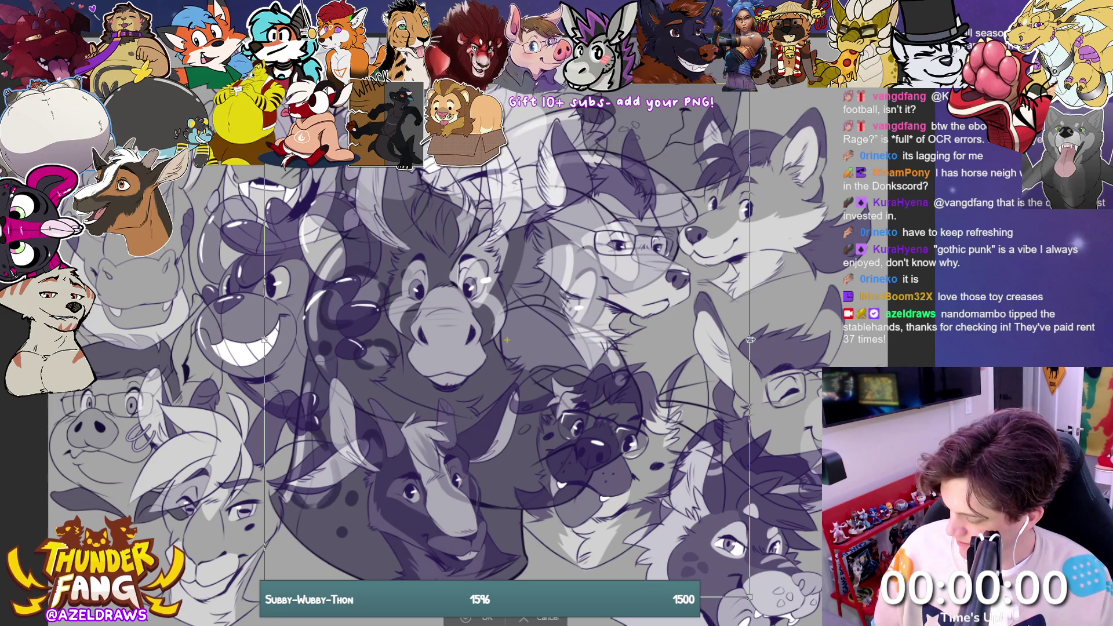
mouse_move(749, 340)
left_mouse_down()
mouse_move(567, 359)
mouse_move(503, 344)
left_mouse_up()
left_click_drag(402, 370, 387, 573)
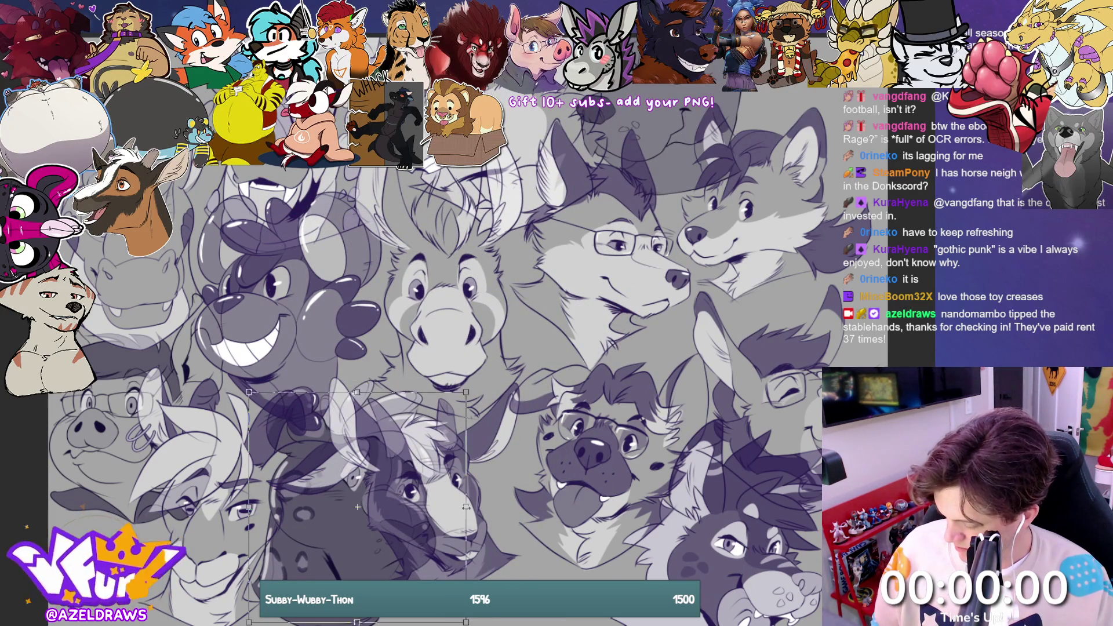
left_click_drag(489, 384, 444, 403)
left_click_drag(398, 531, 410, 561)
key("Return")
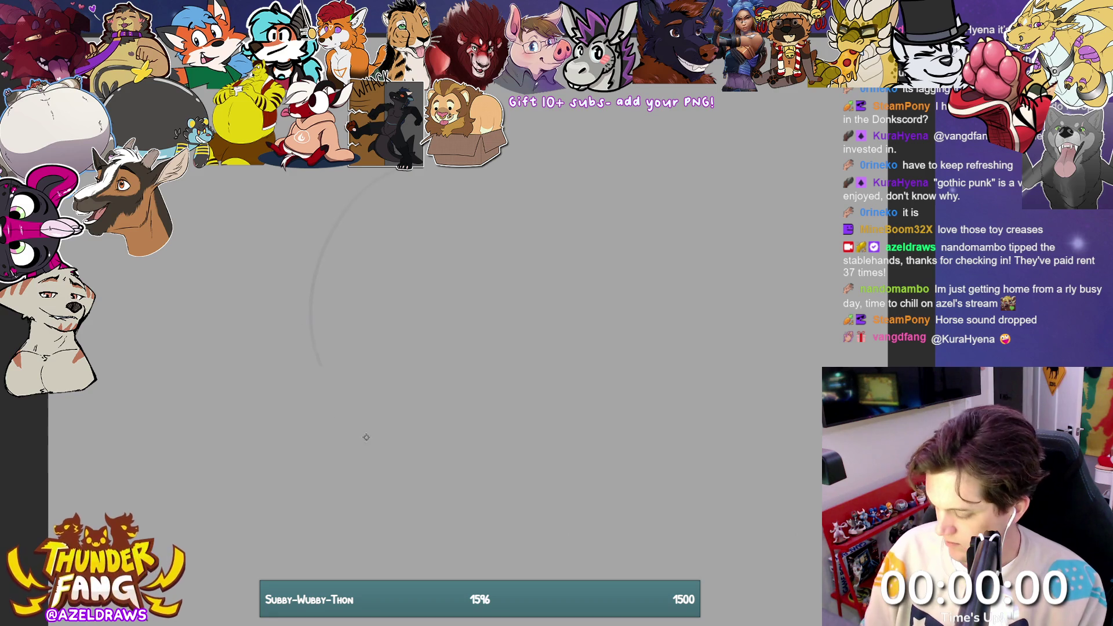
Step: Sketch a head circle crossed by curved horizontal and vertical centre guidelines
mouse_move(366, 436)
left_mouse_down()
mouse_move(375, 218)
mouse_move(565, 278)
mouse_move(543, 383)
left_mouse_up()
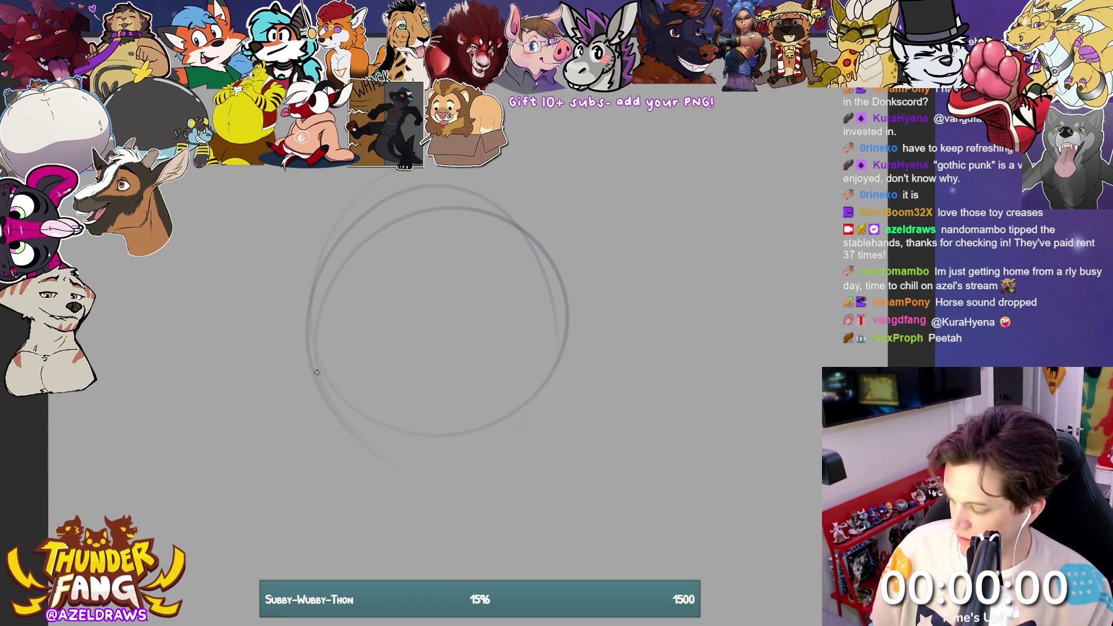
left_click_drag(316, 362, 565, 293)
left_click_drag(431, 182, 482, 499)
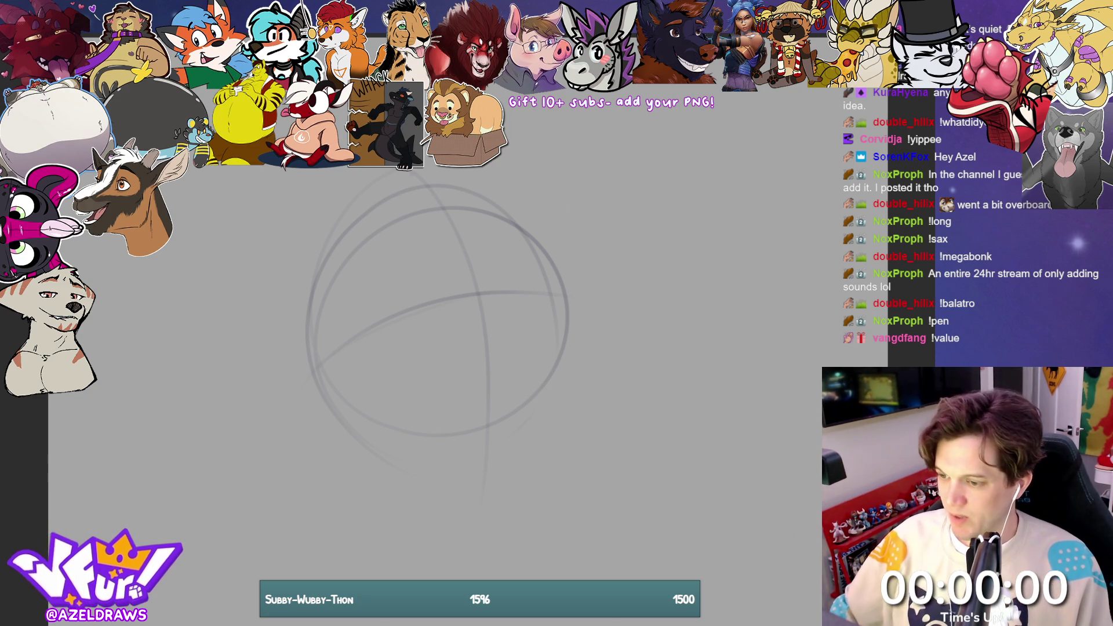
Step: Sketch the muzzle ellipse, the boxy muzzle block's sides and the arcs along the head's bottom
mouse_move(416, 315)
left_mouse_down()
mouse_move(525, 290)
mouse_move(559, 297)
left_mouse_up()
left_click_drag(492, 322, 455, 308)
left_click_drag(565, 312, 527, 320)
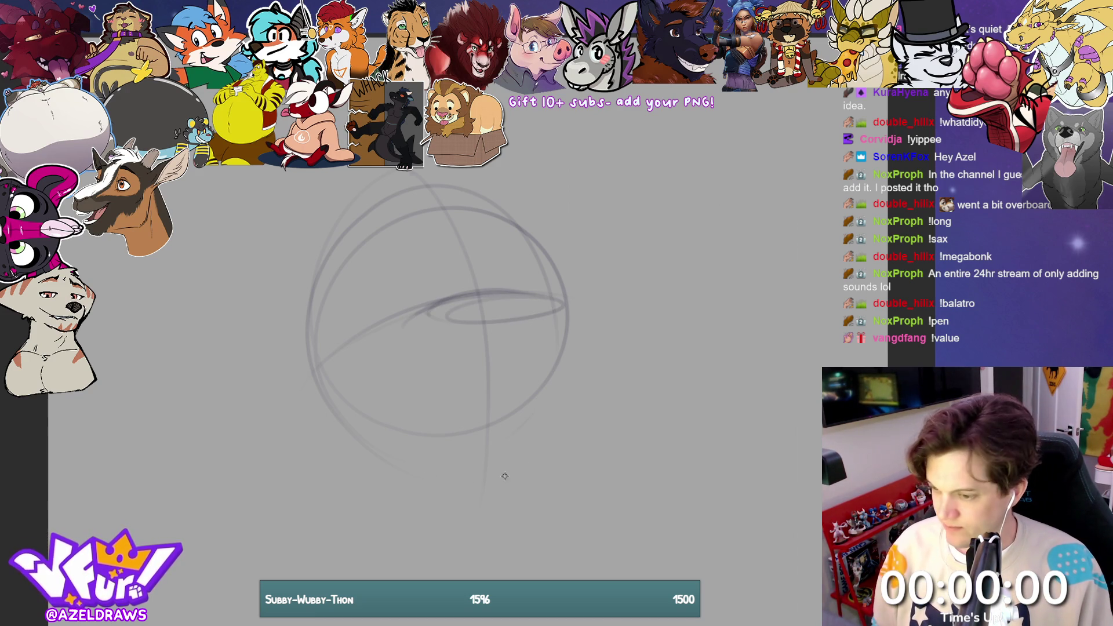
left_click_drag(510, 424, 563, 421)
left_click_drag(406, 446, 559, 435)
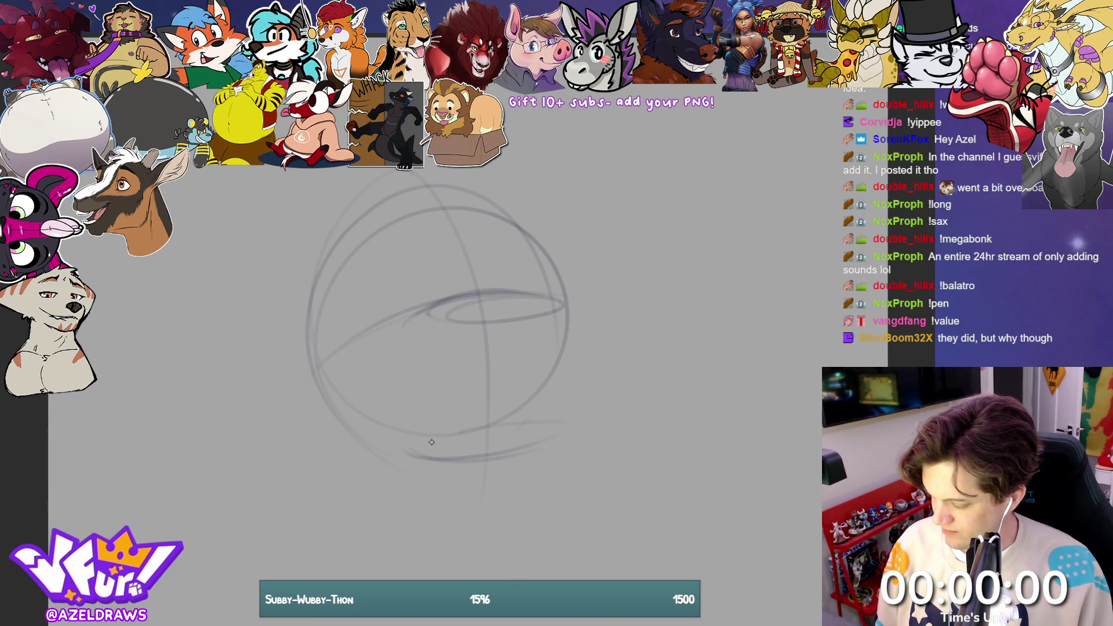
mouse_move(571, 316)
left_mouse_down()
mouse_move(553, 431)
mouse_move(475, 306)
left_mouse_up()
mouse_move(444, 309)
left_mouse_down()
mouse_move(427, 444)
mouse_move(417, 443)
left_mouse_up()
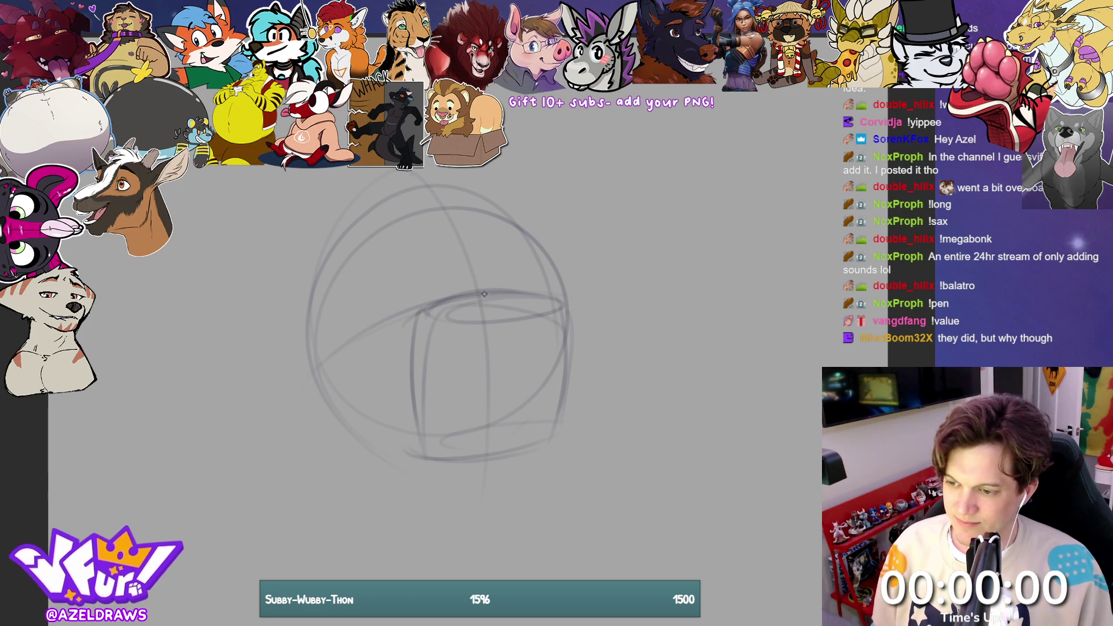
mouse_move(406, 313)
left_mouse_down()
mouse_move(319, 307)
mouse_move(268, 378)
mouse_move(400, 459)
left_mouse_up()
Step: Reinforce the head outline with arcs at the upper left, upper right, lower right and under the chin
mouse_move(548, 286)
left_mouse_down()
mouse_move(579, 336)
mouse_move(548, 426)
left_mouse_up()
mouse_move(574, 272)
left_mouse_down()
mouse_move(560, 412)
mouse_move(498, 426)
left_mouse_up()
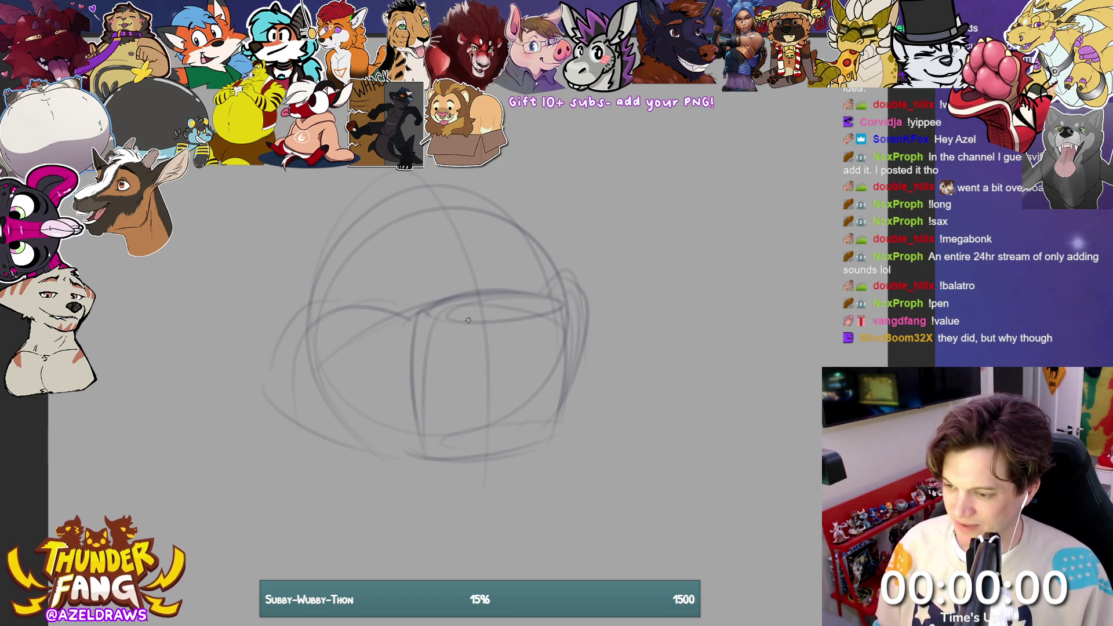
left_click_drag(308, 280, 365, 184)
mouse_move(297, 249)
left_mouse_down()
mouse_move(359, 182)
mouse_move(396, 168)
left_mouse_up()
mouse_move(501, 155)
left_mouse_down()
mouse_move(534, 202)
mouse_move(546, 264)
left_mouse_up()
left_click_drag(395, 456, 468, 480)
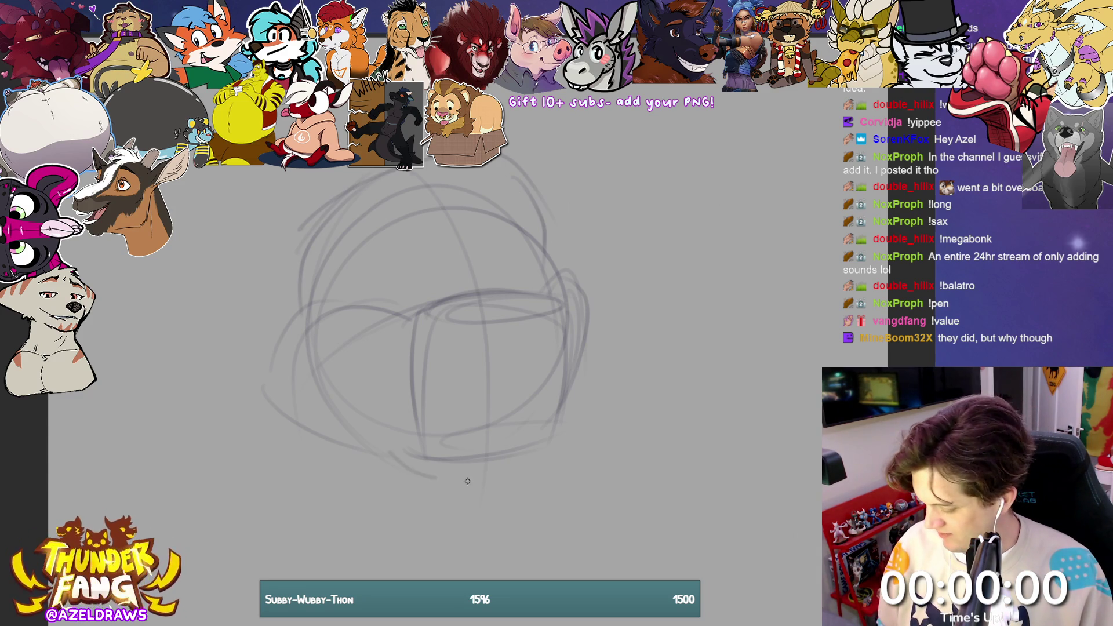
mouse_move(554, 383)
left_mouse_down()
mouse_move(574, 426)
mouse_move(536, 462)
mouse_move(567, 422)
mouse_move(573, 447)
left_mouse_up()
left_click_drag(447, 482, 540, 458)
left_click_drag(563, 349, 551, 392)
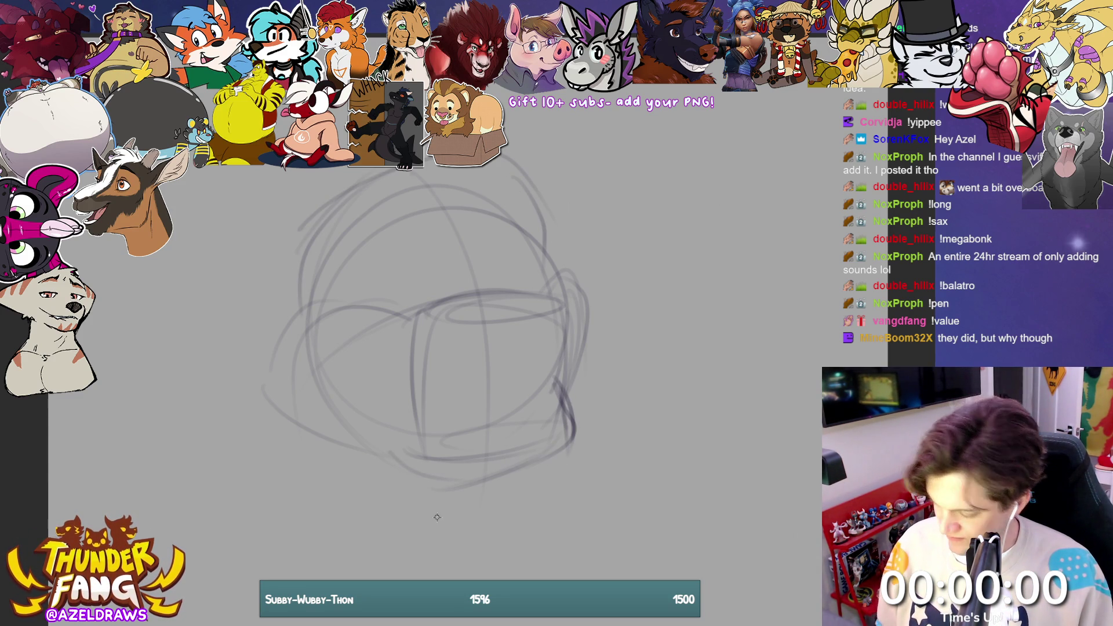
Step: Shift the whole head sketch down and to the right
key("ctrl+t")
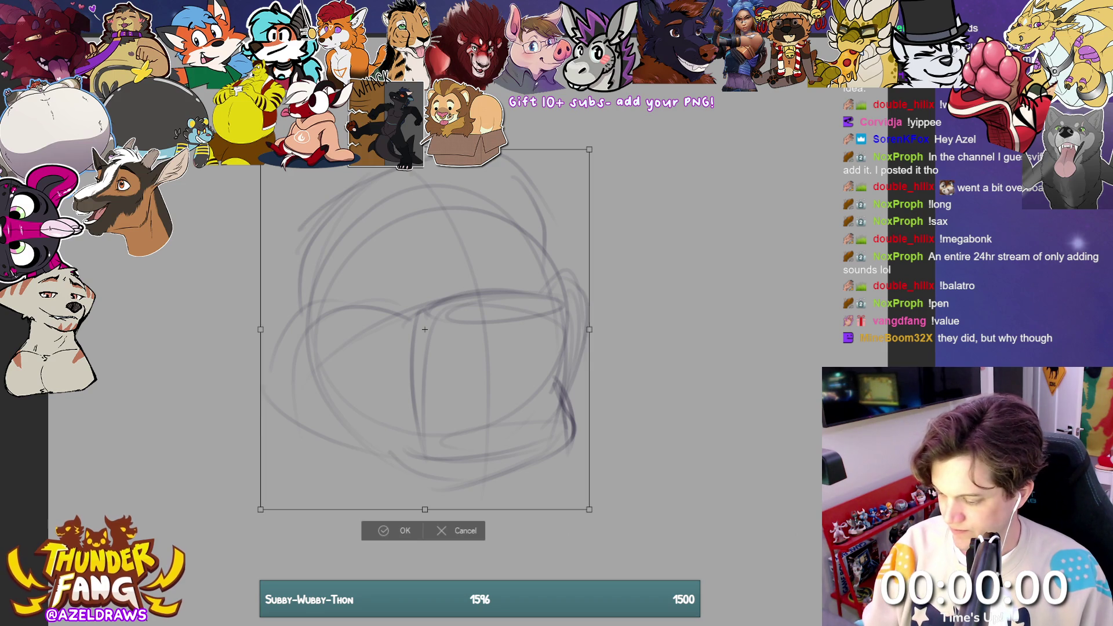
left_click_drag(511, 437, 536, 501)
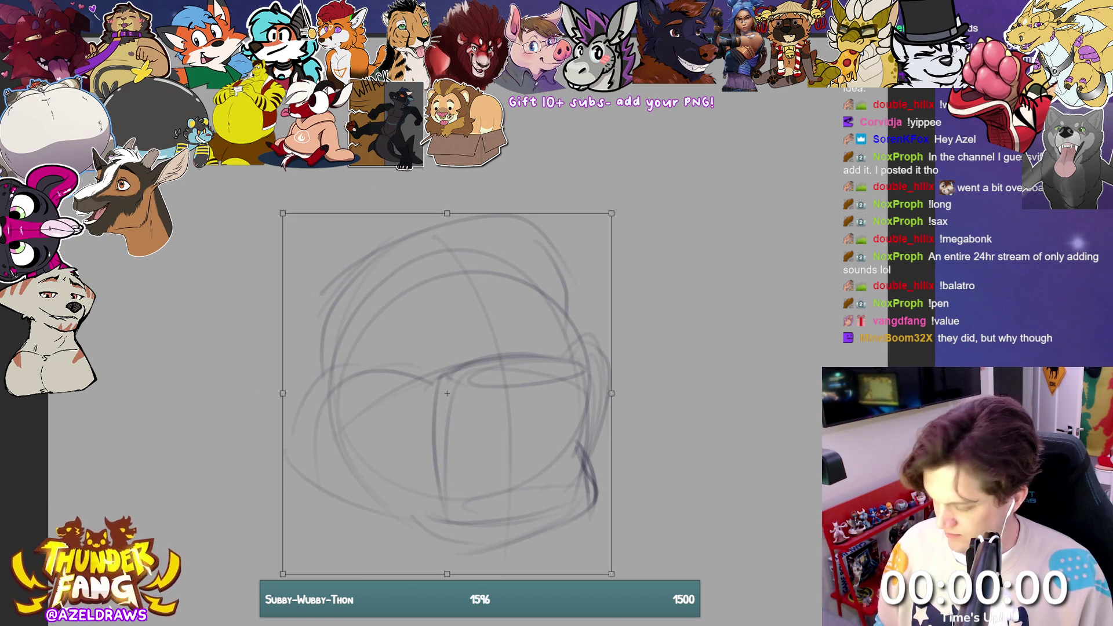
key("Return")
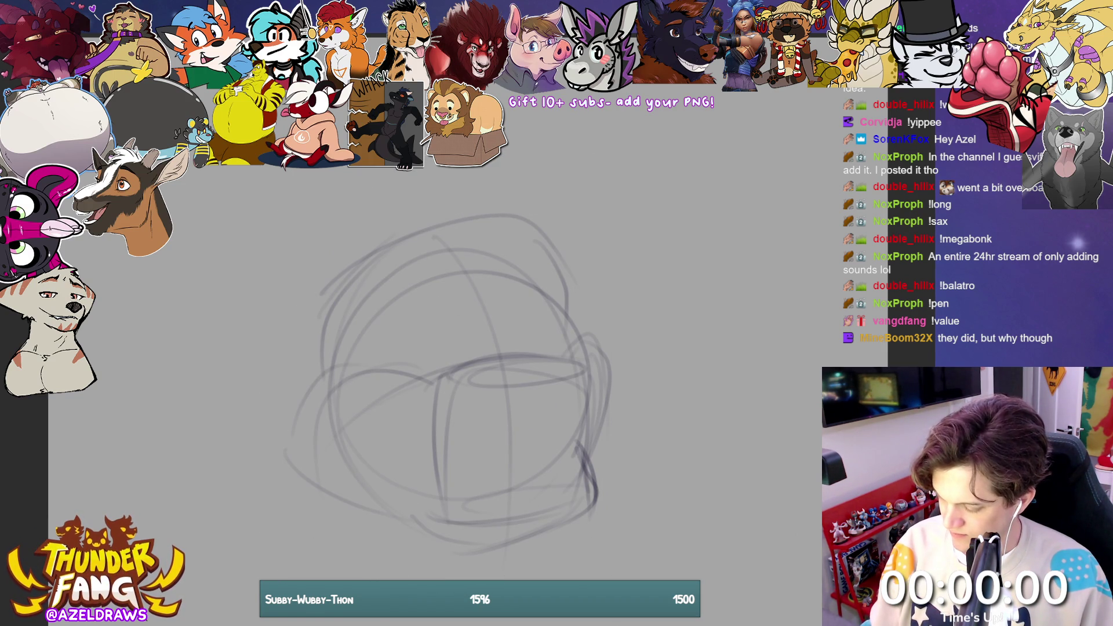
Step: Add long sweeping curves down the left side and darken the upper-left head arc
left_click_drag(351, 251, 186, 174)
left_click_drag(92, 238, 137, 306)
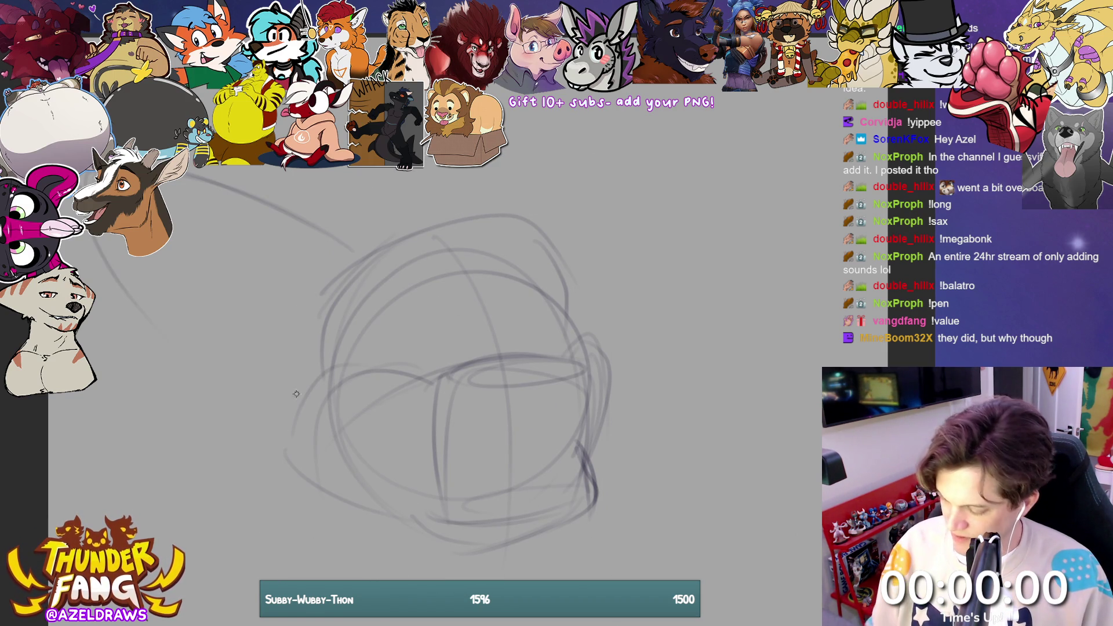
mouse_move(94, 243)
left_mouse_down()
mouse_move(211, 426)
mouse_move(279, 458)
left_mouse_up()
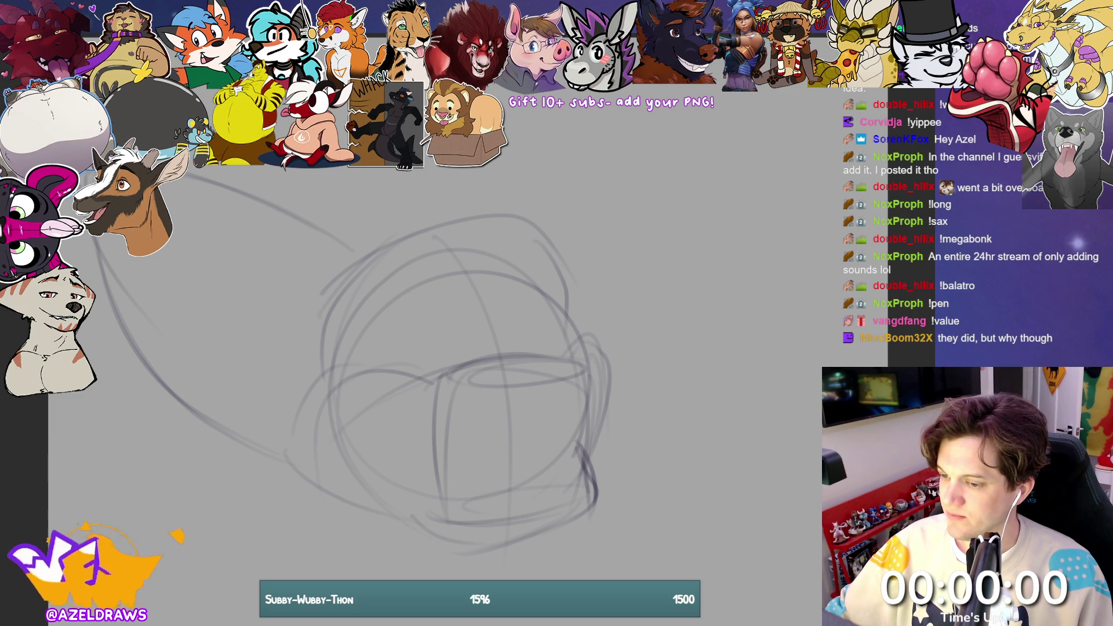
left_click_drag(228, 195, 204, 198)
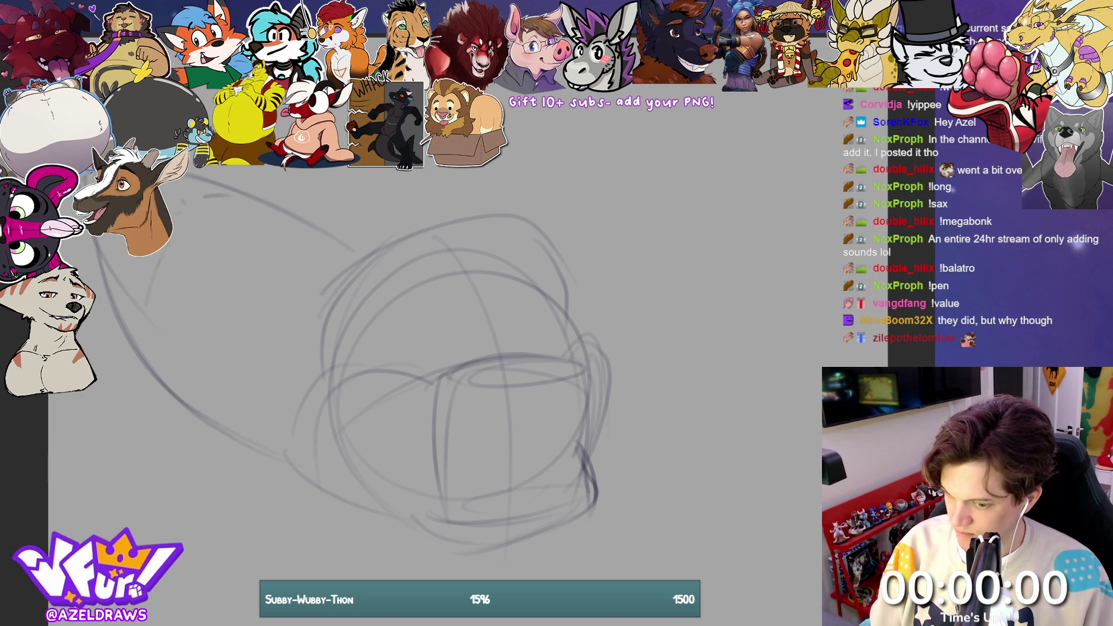
mouse_move(228, 191)
left_mouse_down()
mouse_move(189, 205)
mouse_move(306, 202)
mouse_move(348, 233)
left_mouse_up()
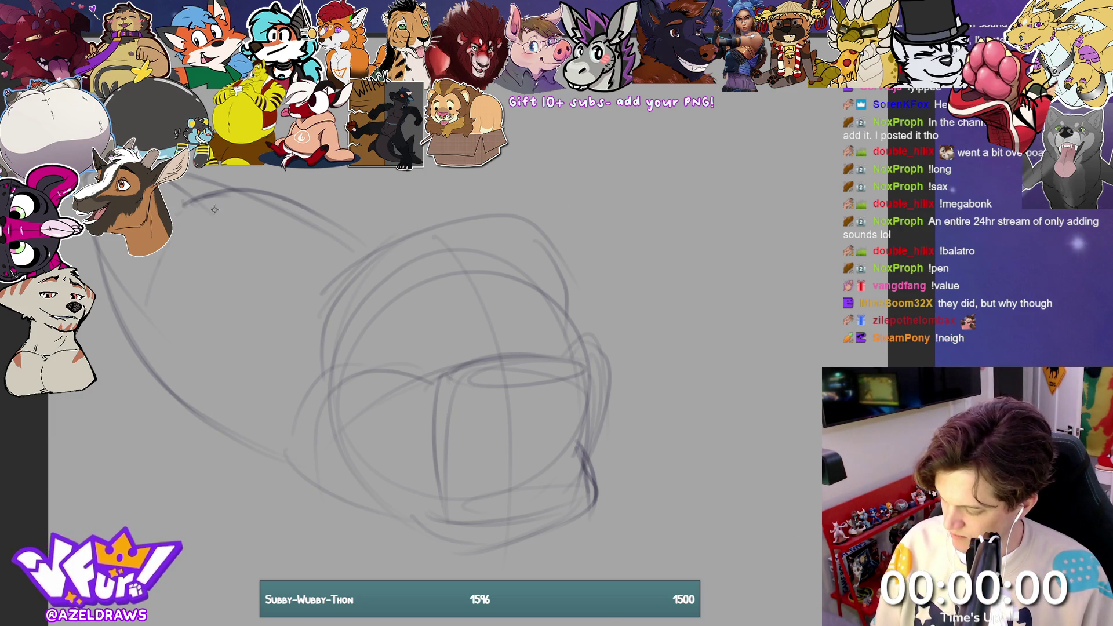
left_click_drag(214, 209, 355, 233)
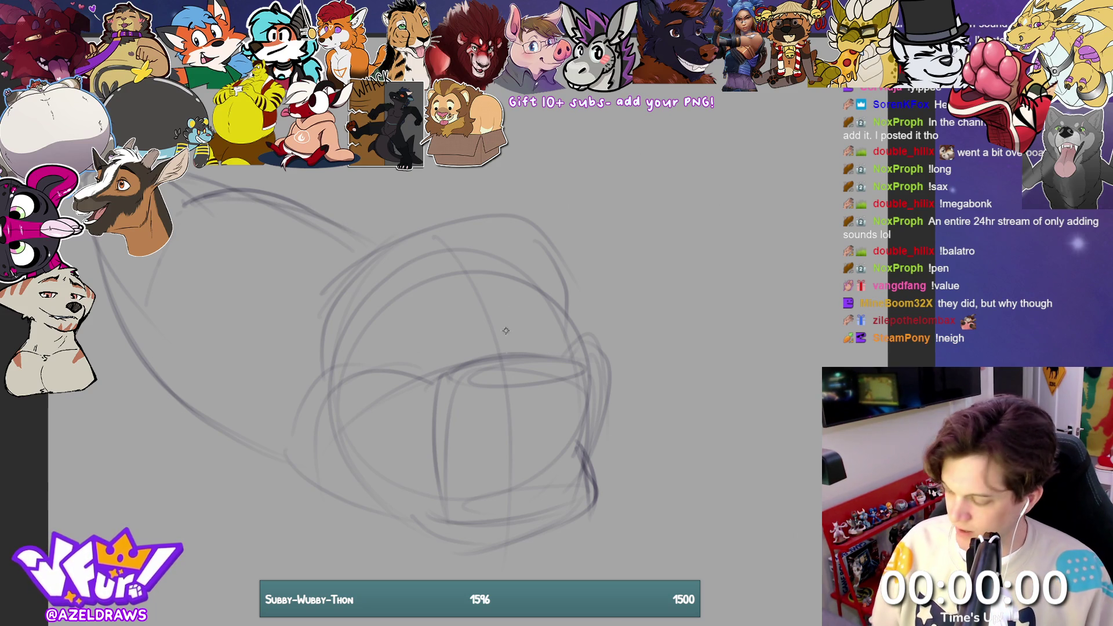
Step: Sketch the ear outlines and hatched fur tufts across the top of the head
left_click_drag(430, 216, 447, 168)
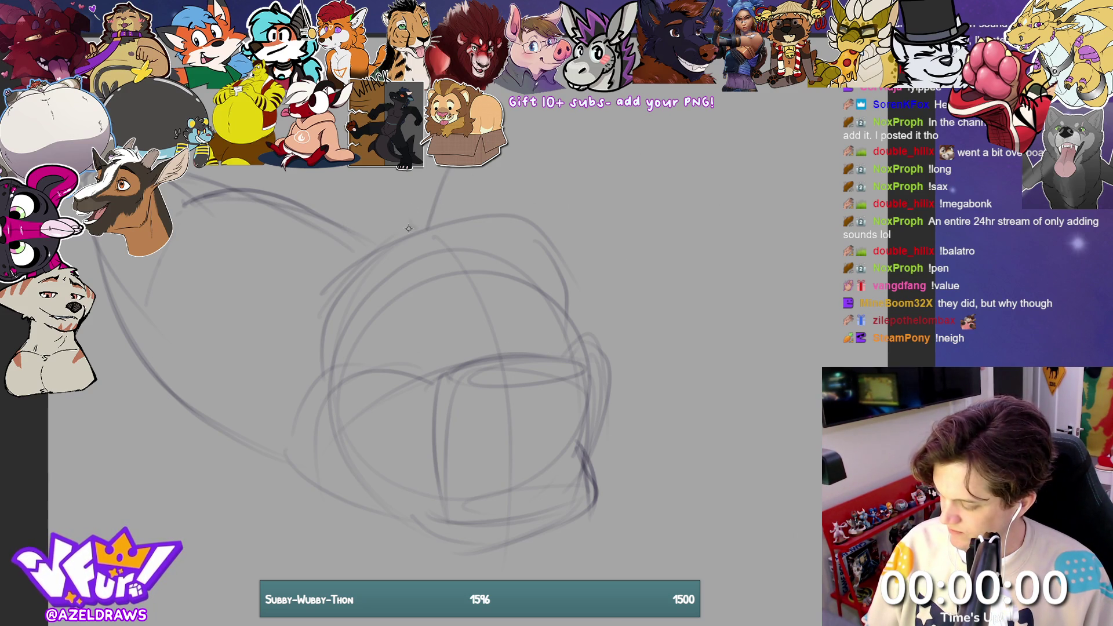
left_click_drag(408, 229, 431, 168)
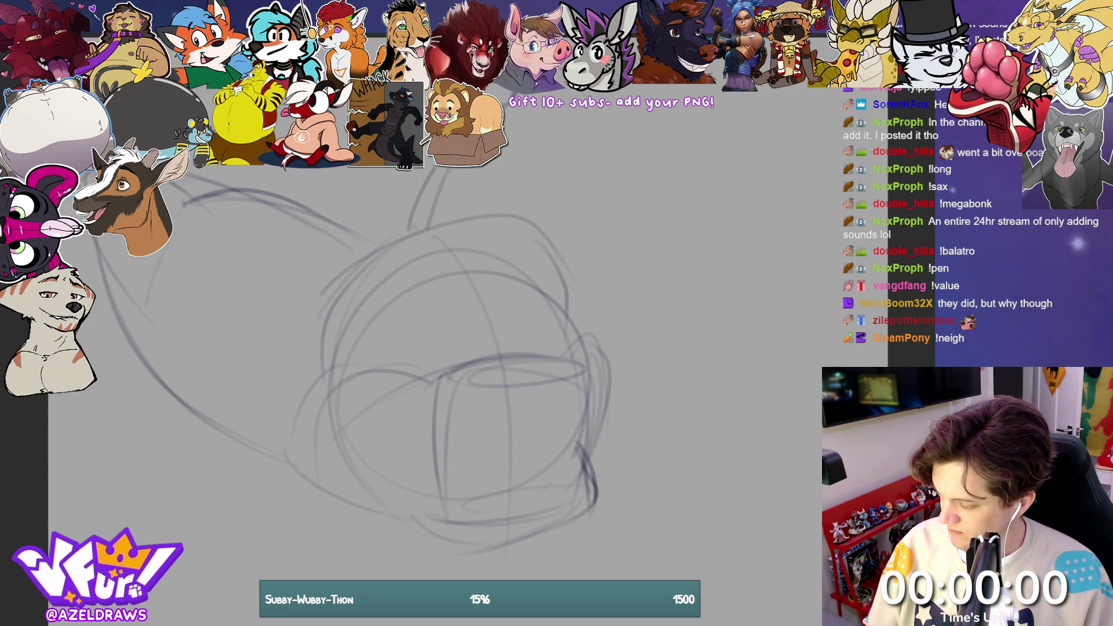
mouse_move(565, 90)
left_mouse_down()
mouse_move(605, 249)
mouse_move(575, 128)
left_mouse_up()
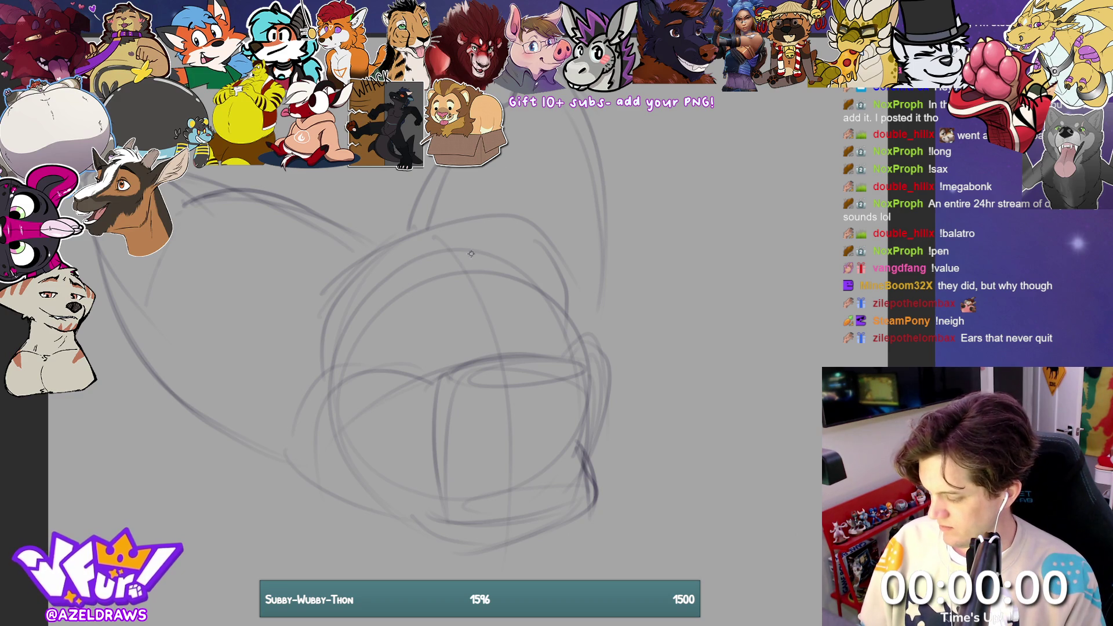
mouse_move(471, 253)
left_mouse_down()
mouse_move(468, 272)
mouse_move(493, 232)
mouse_move(504, 240)
left_mouse_up()
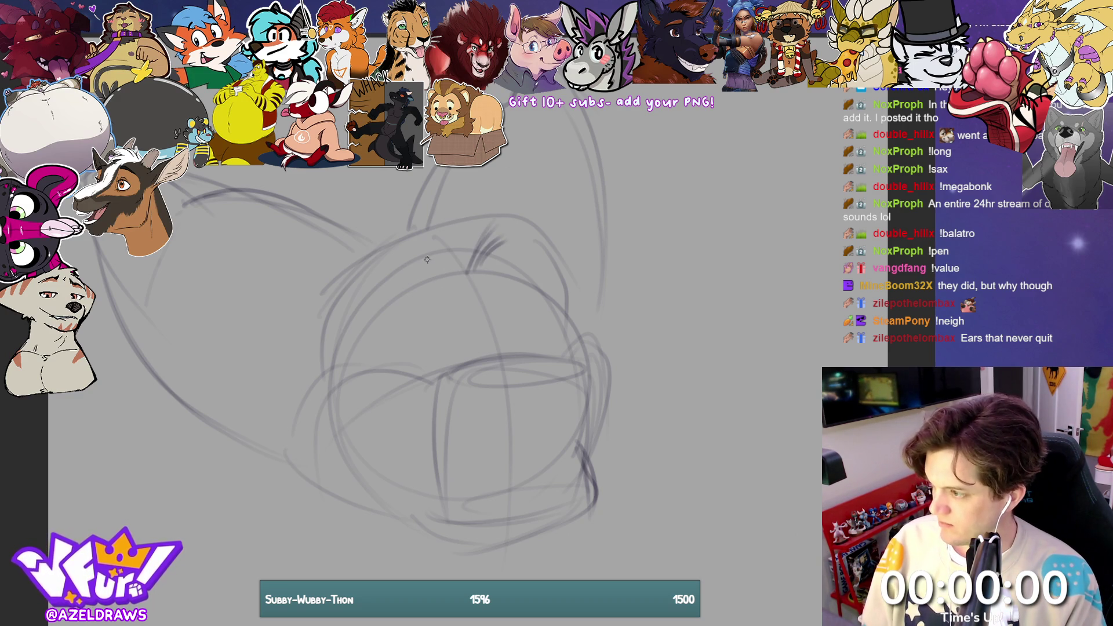
mouse_move(368, 230)
left_mouse_down()
mouse_move(466, 270)
mouse_move(351, 224)
mouse_move(336, 180)
mouse_move(347, 239)
mouse_move(350, 181)
mouse_move(366, 170)
left_mouse_up()
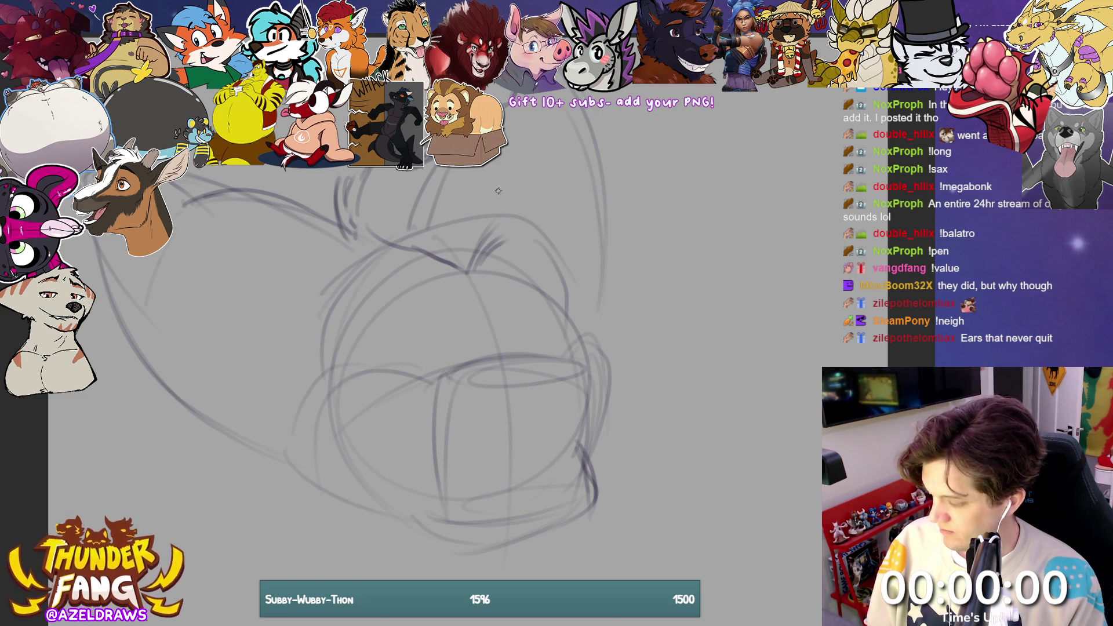
mouse_move(481, 184)
left_mouse_down()
mouse_move(516, 182)
mouse_move(533, 203)
left_mouse_up()
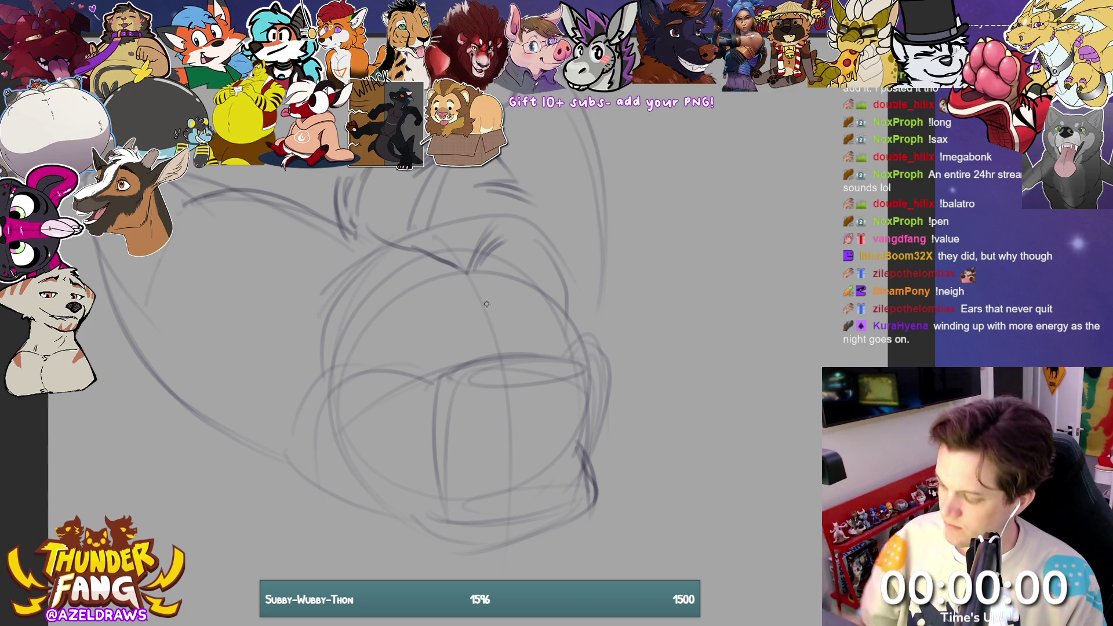
Step: Draw the forehead brow arcs down the right side and the winking eye's closed line
left_click_drag(486, 254, 532, 231)
mouse_move(457, 262)
left_mouse_down()
mouse_move(475, 201)
mouse_move(444, 260)
left_mouse_up()
mouse_move(417, 190)
left_mouse_down()
mouse_move(463, 266)
mouse_move(571, 234)
left_mouse_up()
mouse_move(497, 204)
left_mouse_down()
mouse_move(533, 192)
mouse_move(593, 247)
mouse_move(578, 283)
left_mouse_up()
mouse_move(488, 270)
left_mouse_down()
mouse_move(548, 253)
mouse_move(589, 304)
left_mouse_up()
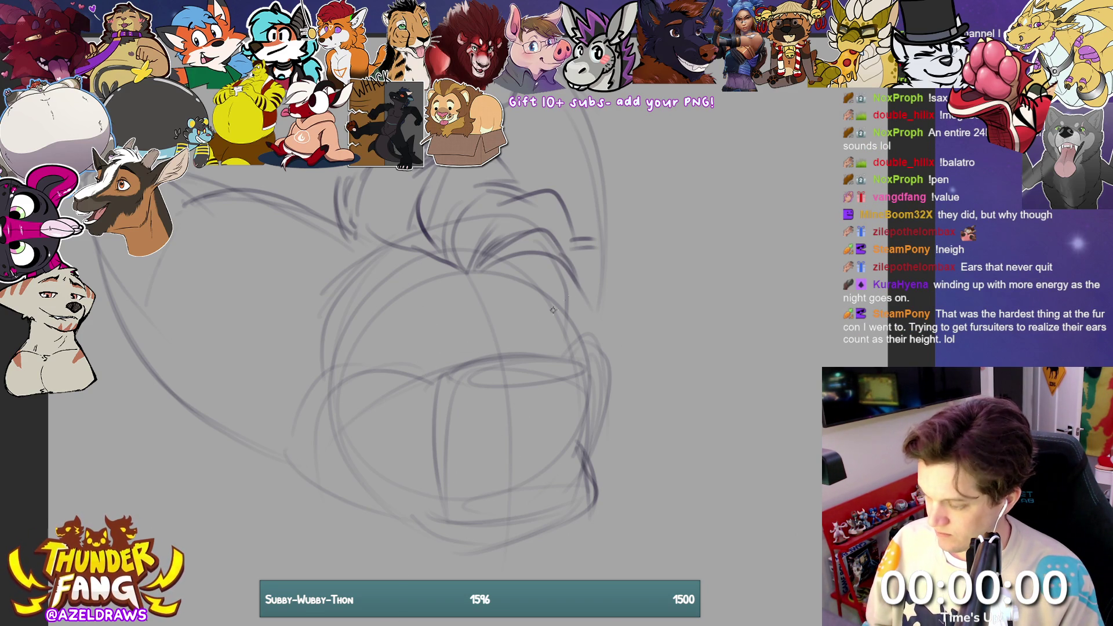
mouse_move(524, 351)
left_mouse_down()
mouse_move(559, 328)
mouse_move(537, 307)
left_mouse_up()
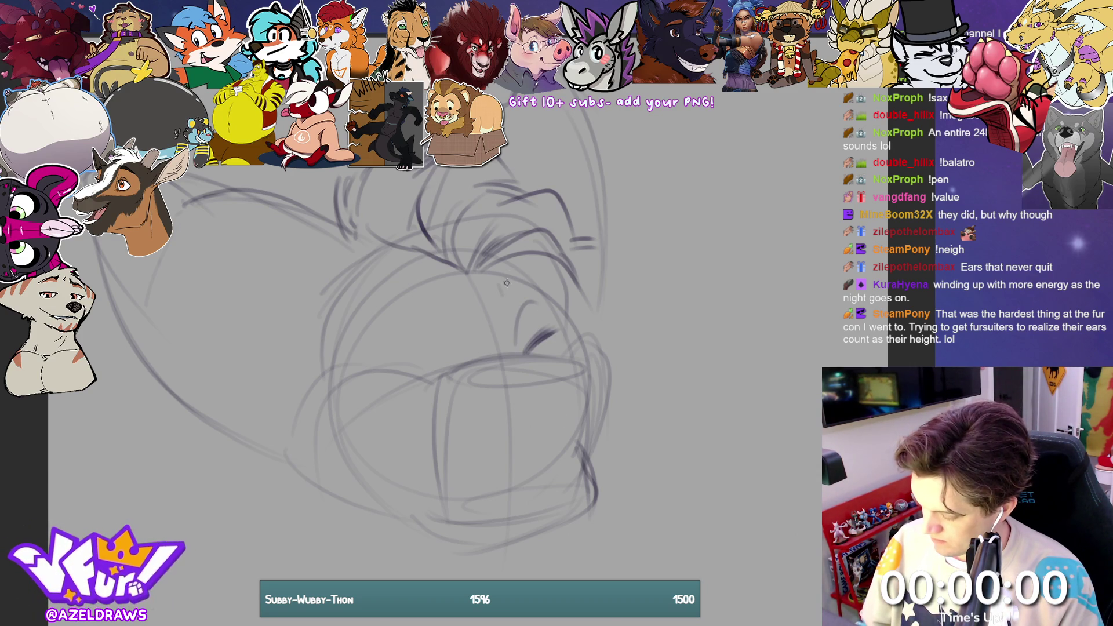
Step: Draw the brow over the open eye, the small eye oval and the upper muzzle outline
mouse_move(538, 257)
left_mouse_down()
mouse_move(503, 293)
mouse_move(536, 248)
left_mouse_up()
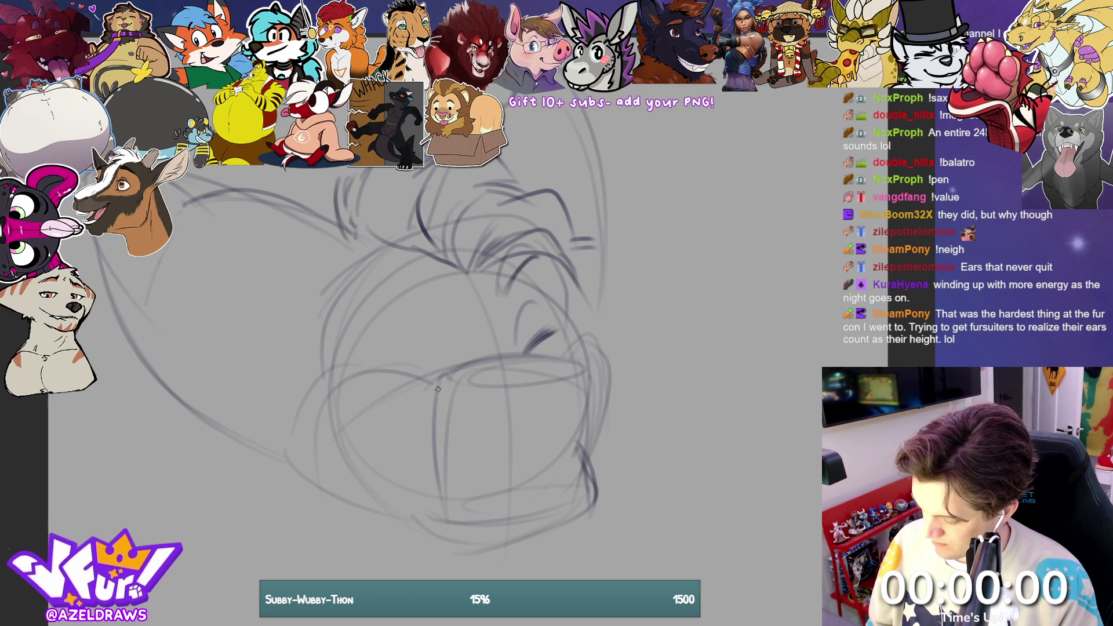
mouse_move(431, 323)
left_mouse_down()
mouse_move(422, 356)
mouse_move(398, 355)
mouse_move(445, 319)
left_mouse_up()
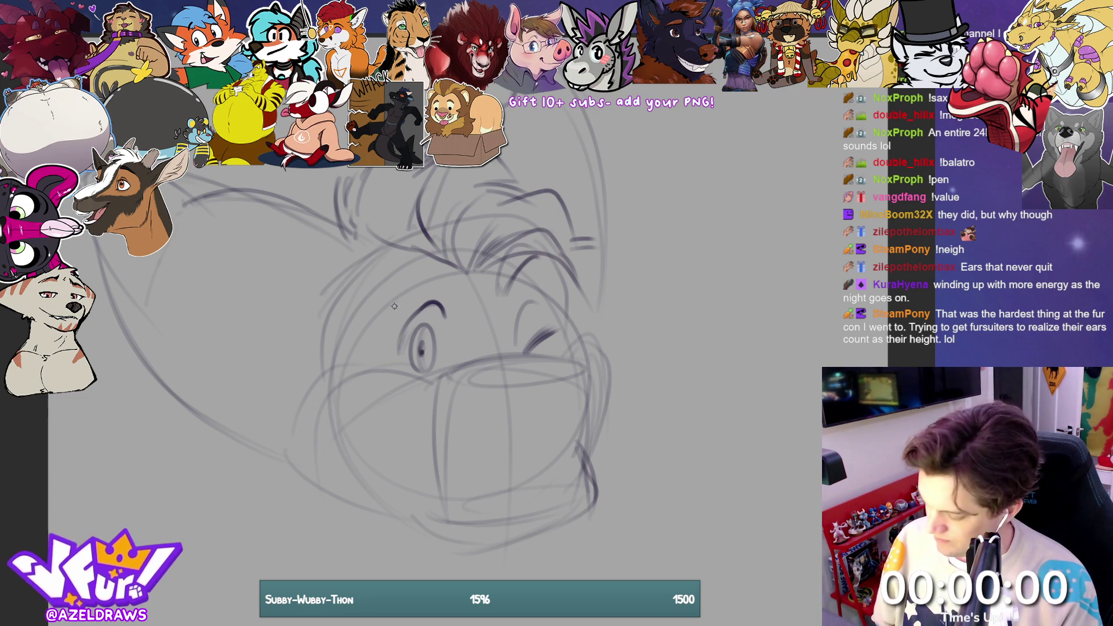
left_click_drag(387, 306, 452, 301)
mouse_move(361, 330)
left_mouse_down()
mouse_move(458, 284)
mouse_move(448, 307)
left_mouse_up()
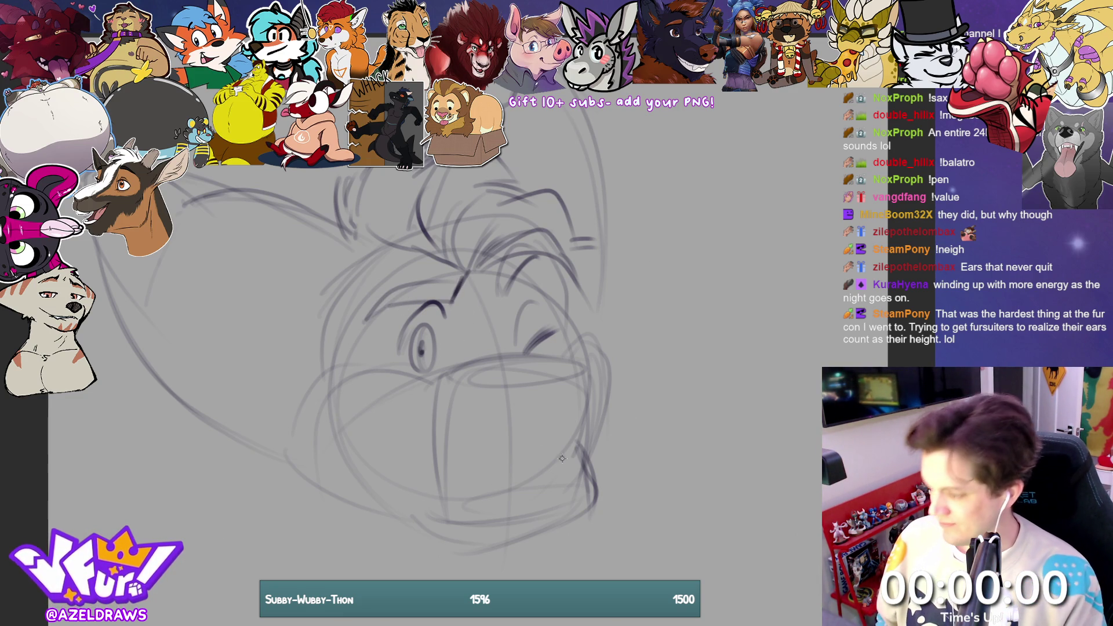
Step: Add the smiling mouth curve and the nose shape on the muzzle
left_click_drag(535, 438, 513, 457)
mouse_move(397, 428)
left_mouse_down()
mouse_move(429, 425)
mouse_move(469, 476)
mouse_move(581, 453)
left_mouse_up()
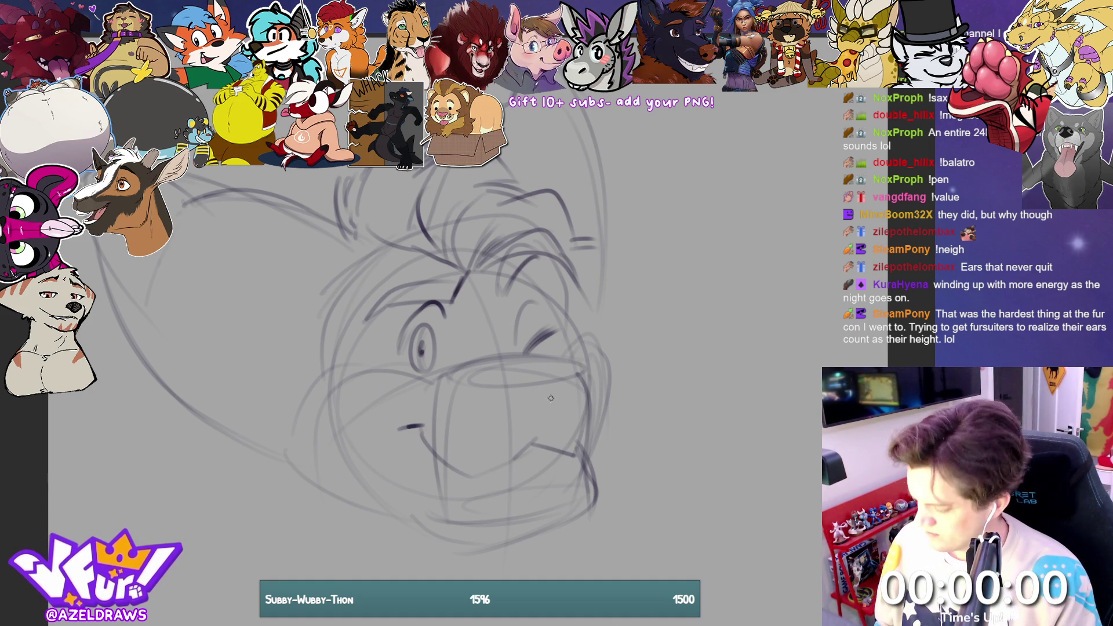
mouse_move(474, 385)
left_mouse_down()
mouse_move(539, 401)
mouse_move(521, 376)
mouse_move(577, 363)
mouse_move(542, 398)
mouse_move(577, 369)
left_mouse_up()
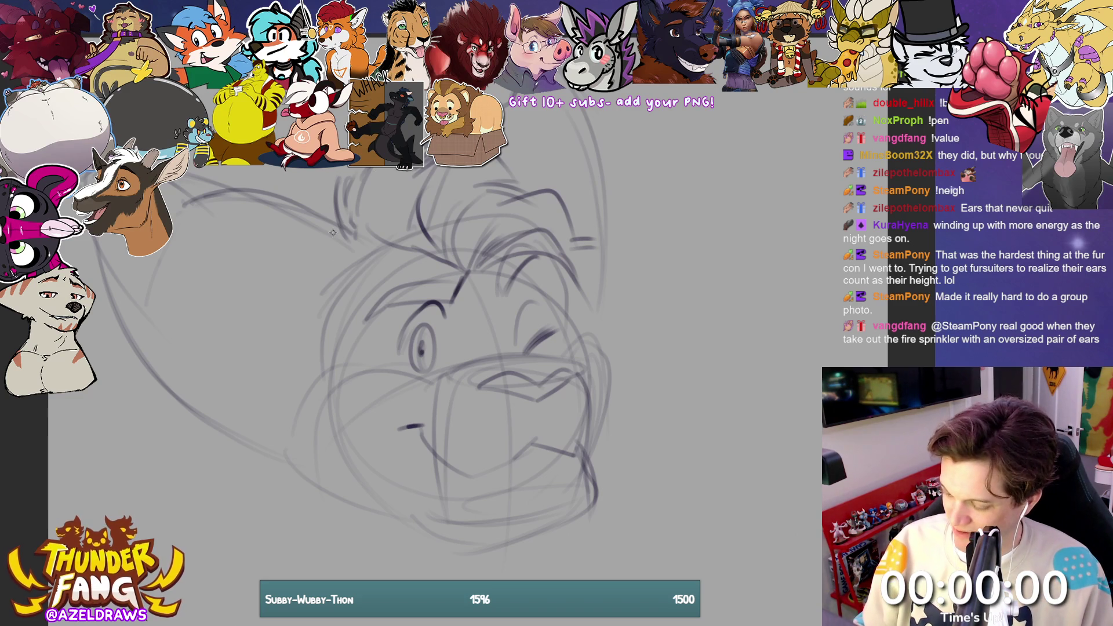
Step: Sketch the left ear edge, fur on the head's right side and the head's left outline
mouse_move(332, 232)
left_mouse_down()
mouse_move(328, 197)
mouse_move(357, 170)
left_mouse_up()
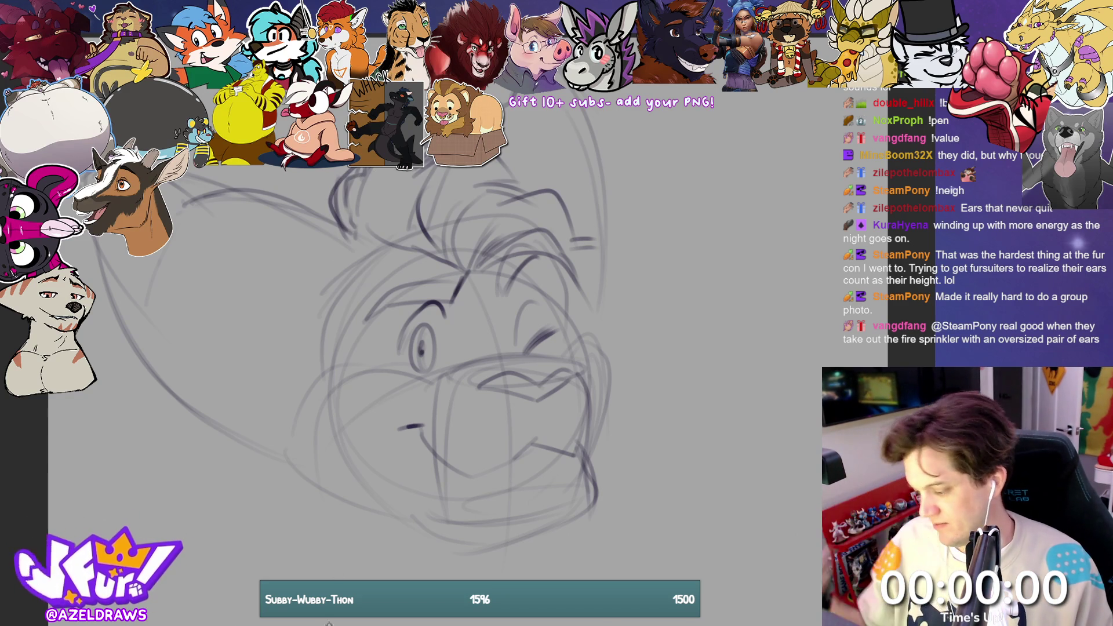
left_click_drag(578, 281, 597, 291)
left_click_drag(562, 258, 614, 316)
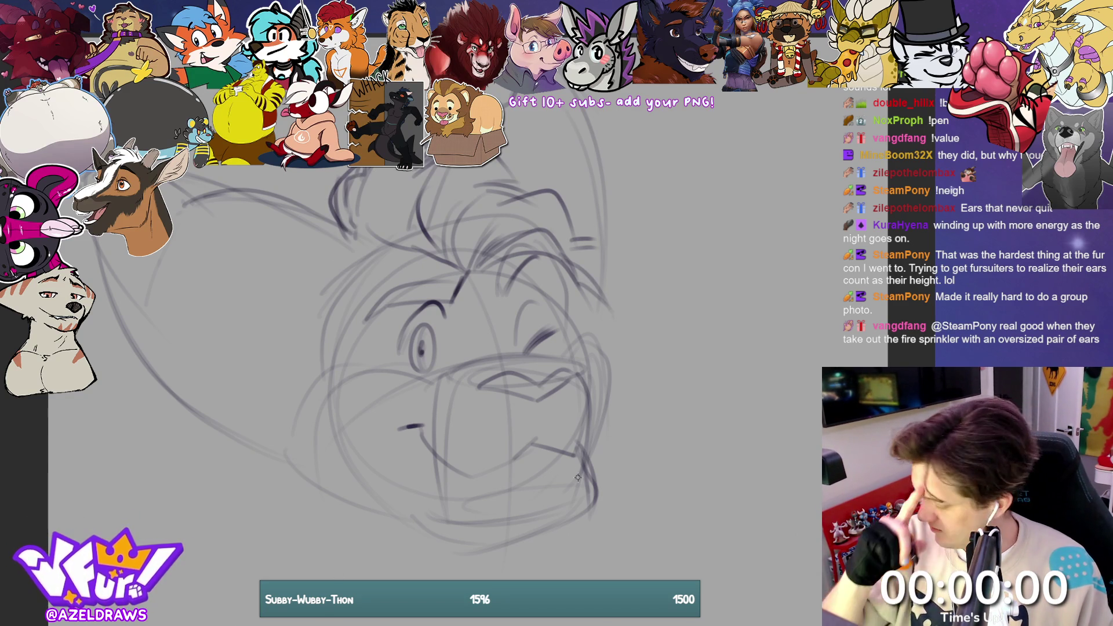
mouse_move(330, 267)
left_mouse_down()
mouse_move(308, 297)
mouse_move(310, 370)
left_mouse_up()
mouse_move(334, 261)
left_mouse_down()
mouse_move(307, 331)
mouse_move(318, 369)
mouse_move(333, 371)
mouse_move(288, 376)
mouse_move(279, 426)
mouse_move(288, 473)
mouse_move(346, 510)
left_mouse_up()
Step: Add tufted right cheek fur, fur along the jaw and chin, and darken the jaw line
mouse_move(581, 337)
left_mouse_down()
mouse_move(611, 329)
mouse_move(620, 362)
mouse_move(605, 384)
mouse_move(603, 440)
left_mouse_up()
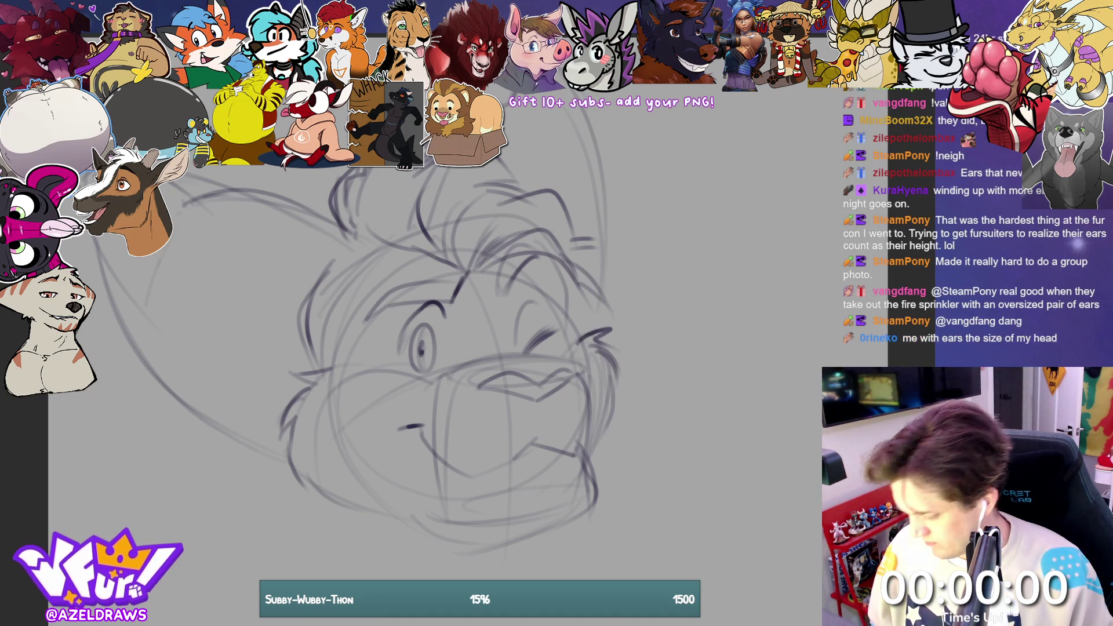
mouse_move(577, 509)
left_mouse_down()
mouse_move(553, 545)
mouse_move(507, 561)
left_mouse_up()
left_click_drag(426, 538, 485, 551)
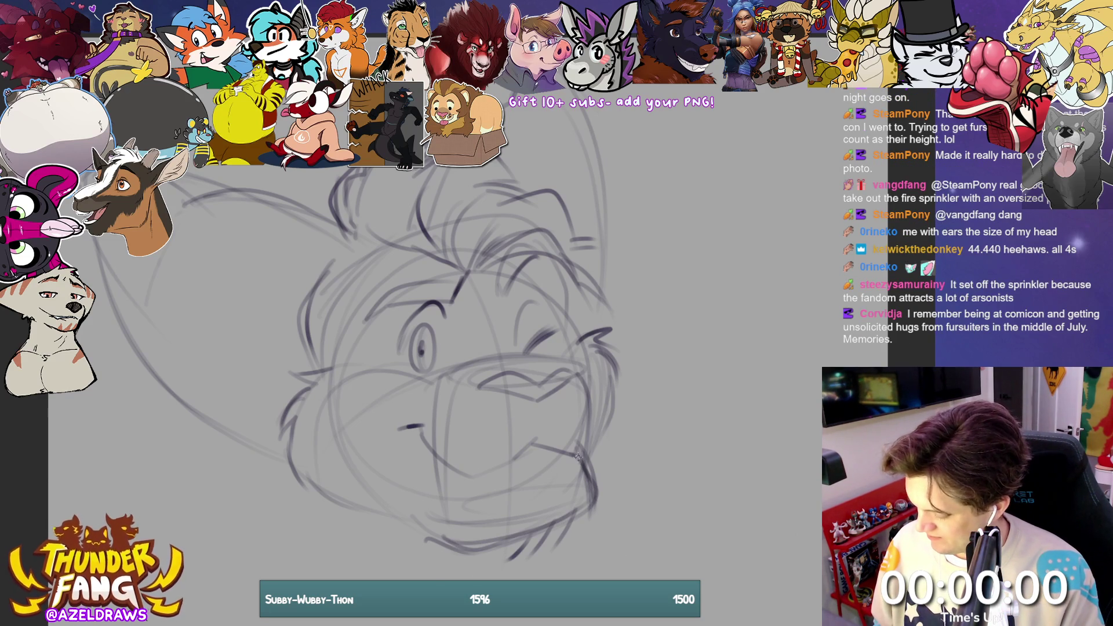
mouse_move(577, 456)
left_mouse_down()
mouse_move(588, 386)
mouse_move(597, 428)
mouse_move(574, 450)
mouse_move(602, 415)
left_mouse_up()
mouse_move(533, 442)
left_mouse_down()
mouse_move(578, 456)
mouse_move(582, 446)
left_mouse_up()
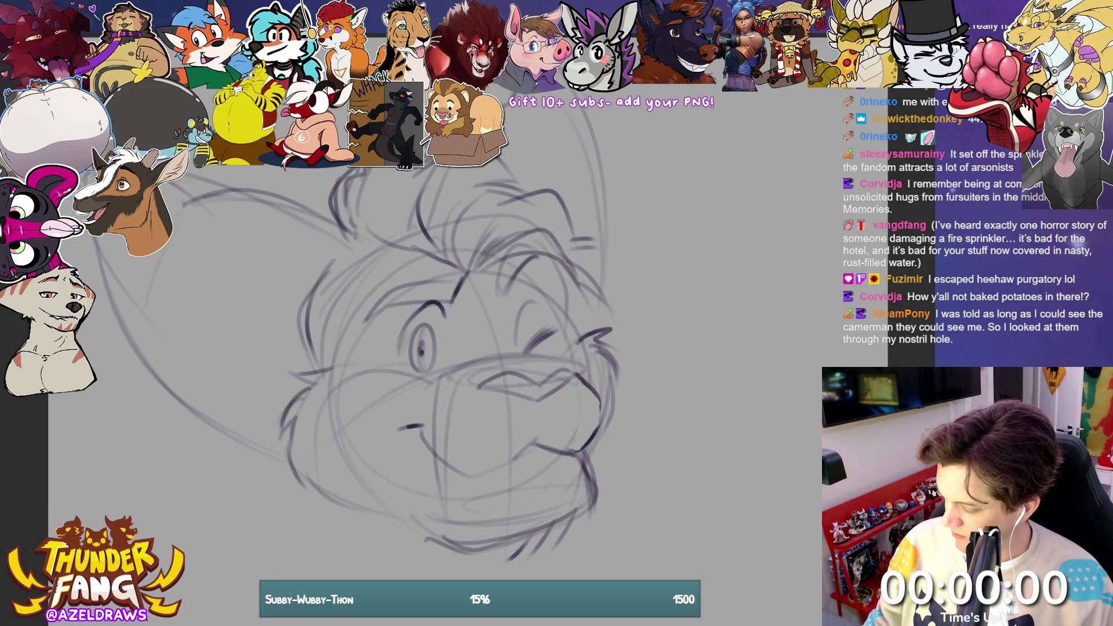
Step: Hide the cat sketch and draw an ellipse-topped cylinder with an arrow and base ellipse
key("Delete")
left_click_drag(464, 240, 341, 254)
mouse_move(439, 253)
left_mouse_down()
mouse_move(415, 283)
mouse_move(415, 325)
mouse_move(437, 334)
left_mouse_up()
left_click_drag(436, 306, 438, 333)
mouse_move(429, 268)
left_mouse_down()
mouse_move(429, 300)
mouse_move(462, 283)
mouse_move(448, 283)
left_mouse_up()
mouse_move(463, 276)
left_mouse_down()
mouse_move(448, 283)
mouse_move(464, 290)
left_mouse_up()
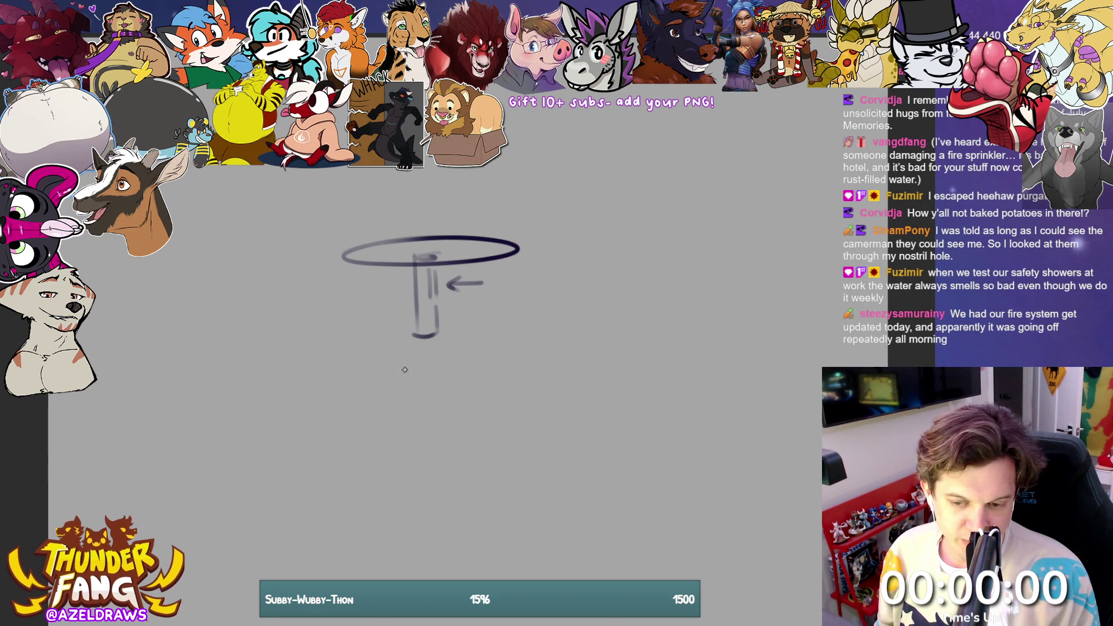
mouse_move(442, 332)
left_mouse_down()
mouse_move(406, 333)
mouse_move(457, 335)
left_mouse_up()
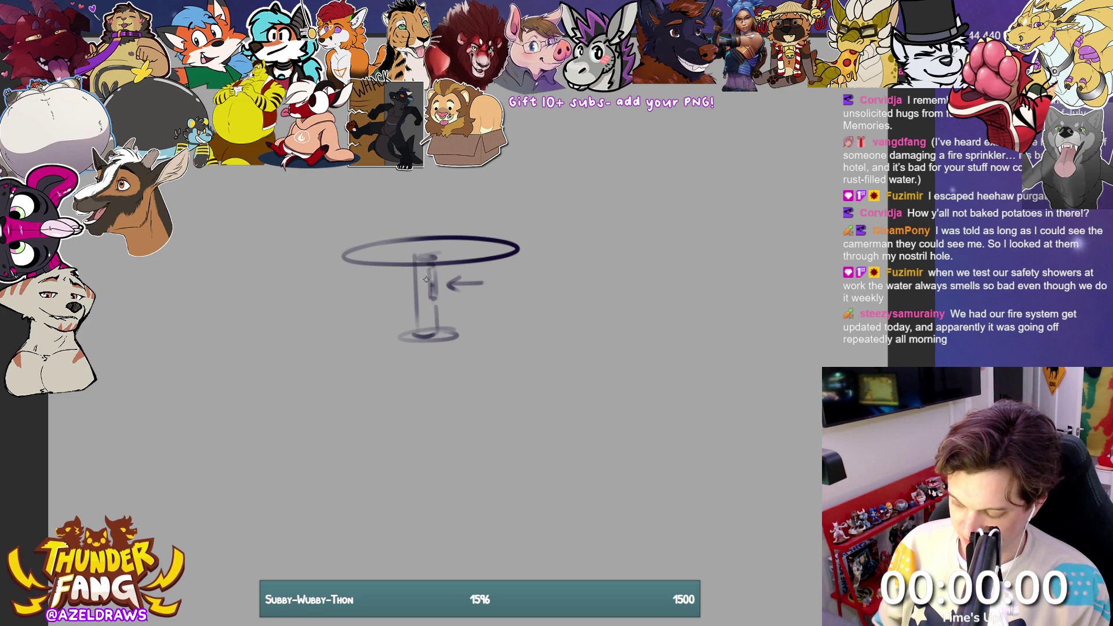
Step: Fan perspective lines out from the cylinder's base
mouse_move(427, 288)
left_mouse_down()
mouse_move(427, 333)
mouse_move(255, 435)
left_mouse_up()
left_click_drag(464, 345, 591, 390)
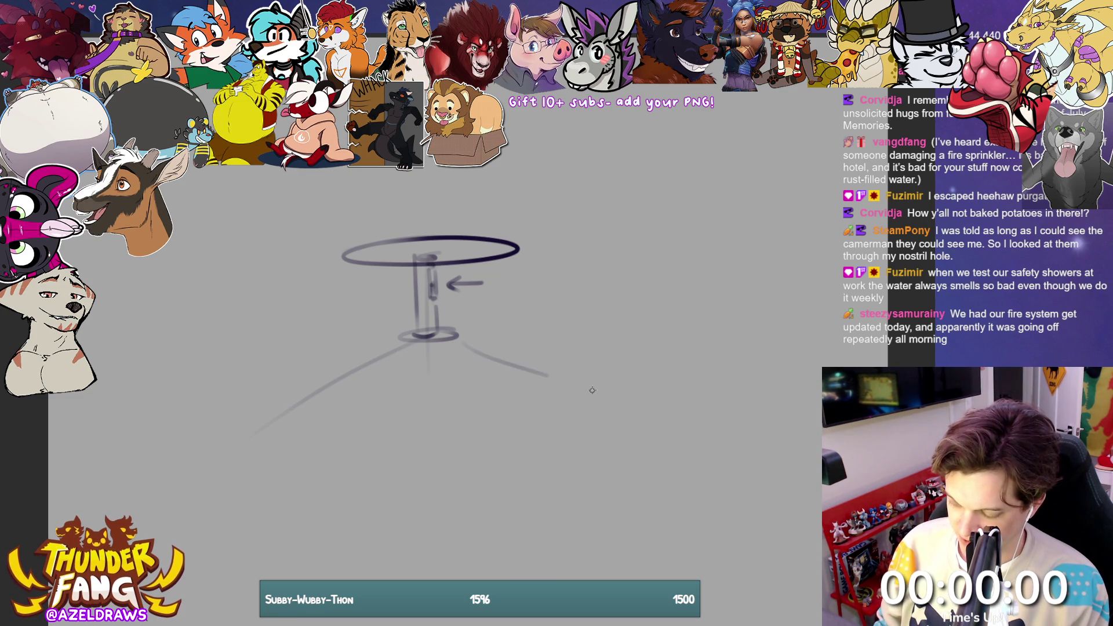
left_click_drag(408, 359, 357, 429)
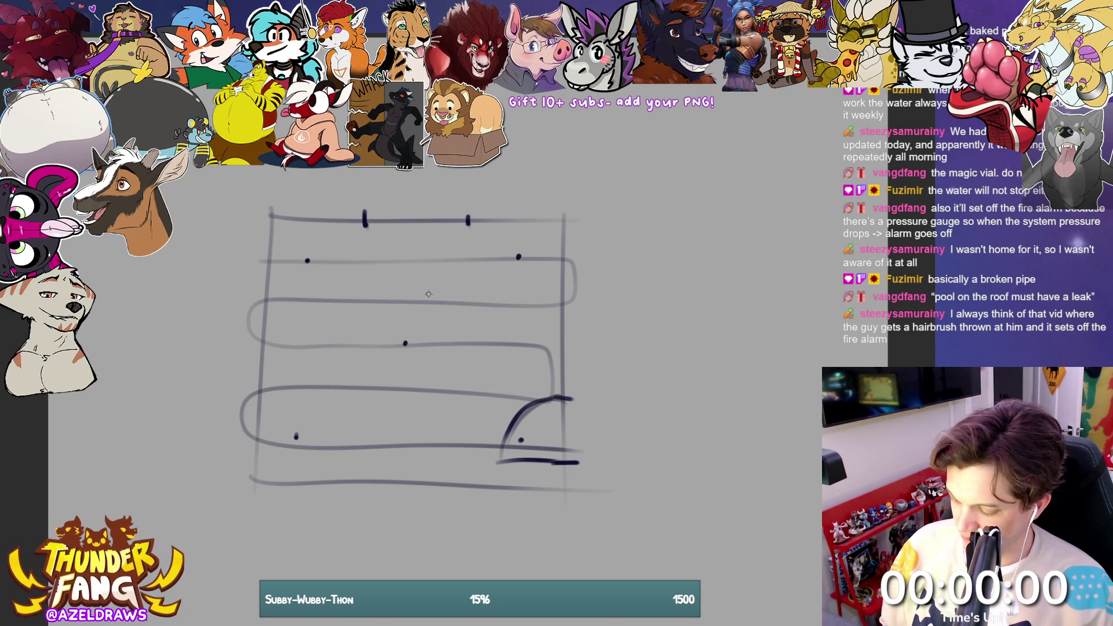
Step: Draw three large overlapping circles (left, right and lower) over the diagram doodle
mouse_move(412, 266)
left_mouse_down()
mouse_move(341, 418)
mouse_move(473, 274)
mouse_move(403, 266)
left_mouse_up()
left_click_drag(260, 190, 215, 264)
mouse_move(224, 308)
left_mouse_down()
mouse_move(339, 171)
mouse_move(260, 190)
left_mouse_up()
mouse_move(586, 261)
left_mouse_down()
mouse_move(428, 192)
mouse_move(584, 261)
left_mouse_up()
left_click_drag(567, 190, 582, 258)
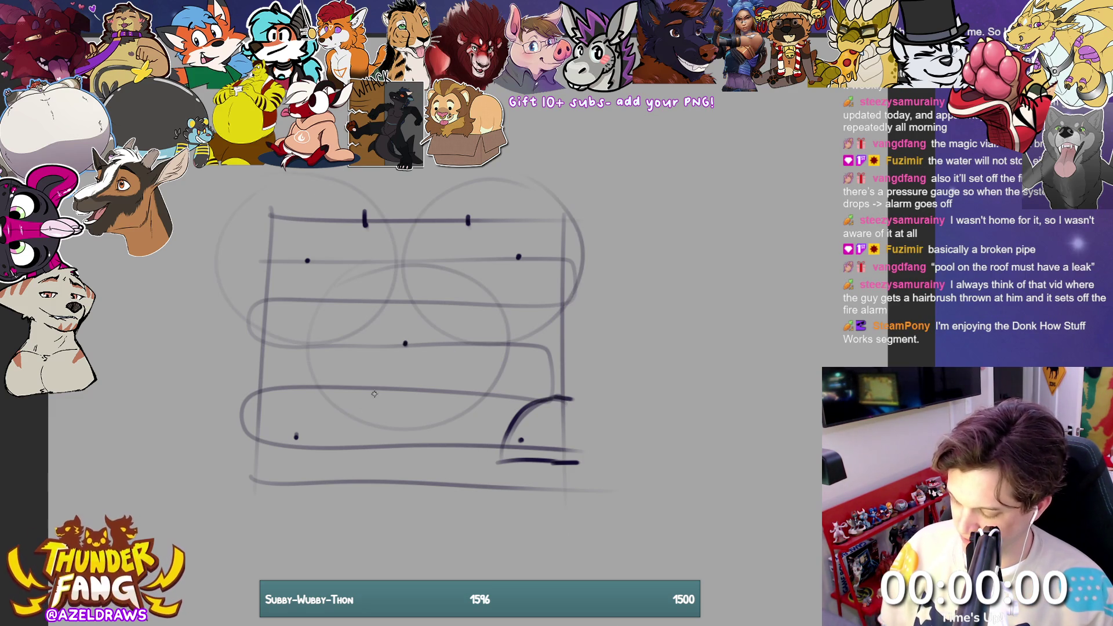
mouse_move(374, 383)
left_mouse_down()
mouse_move(200, 418)
mouse_move(377, 400)
left_mouse_up()
mouse_move(587, 377)
left_mouse_down()
mouse_move(537, 346)
mouse_move(458, 524)
mouse_move(596, 406)
left_mouse_up()
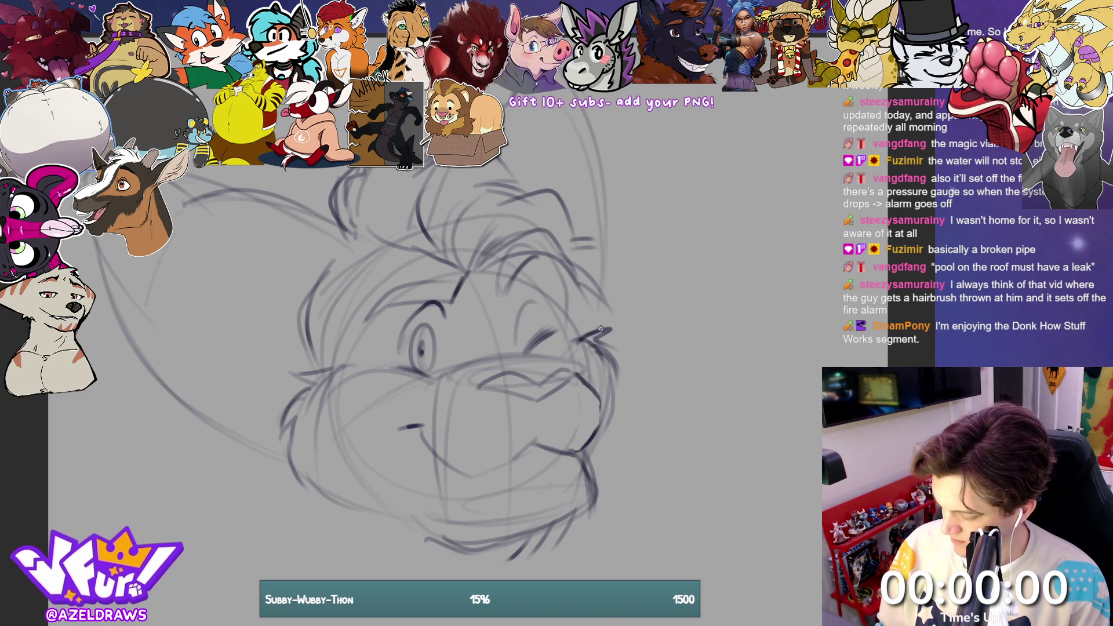
Step: Refine the cheek contours, then scale the sketch layer down and shift it right
left_click_drag(563, 268, 577, 346)
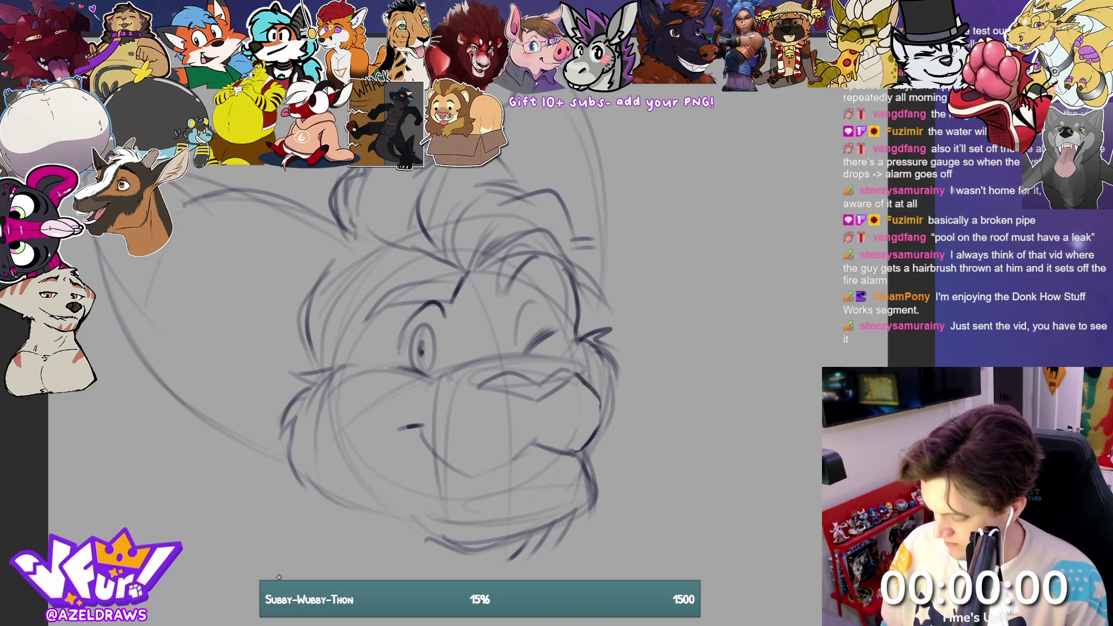
mouse_move(256, 436)
left_mouse_down()
mouse_move(235, 464)
mouse_move(287, 458)
left_mouse_up()
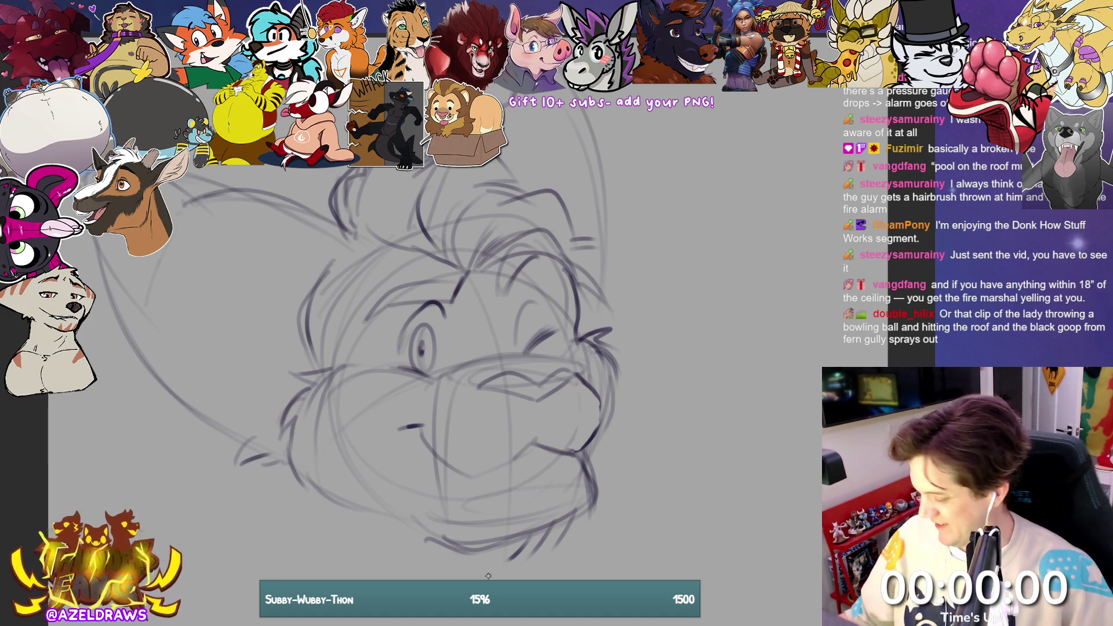
key("ctrl+t")
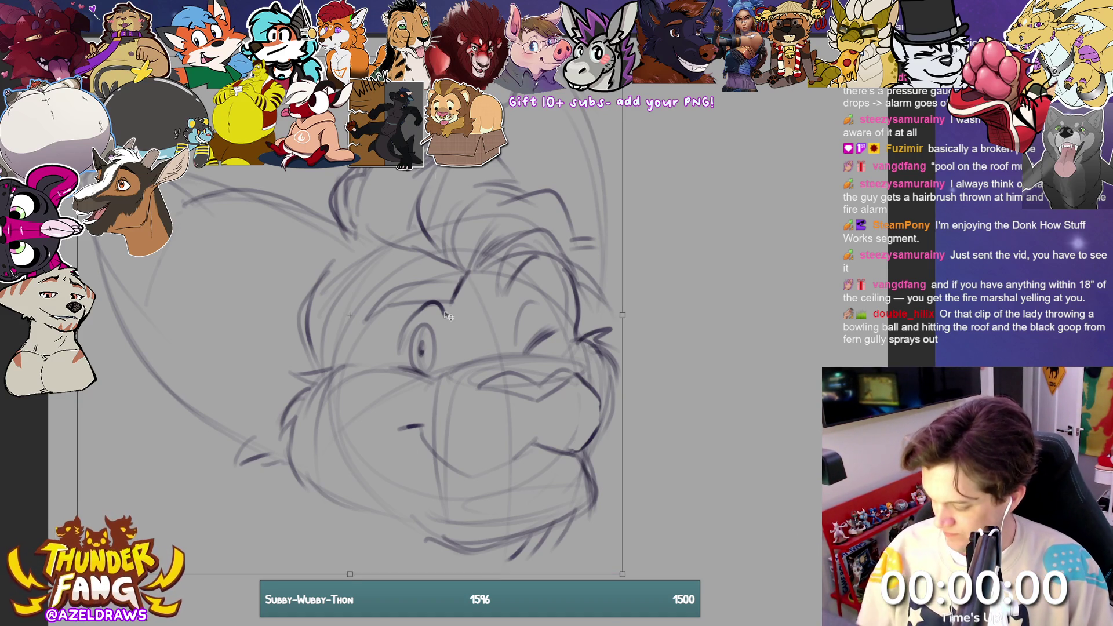
mouse_move(346, 571)
left_mouse_down()
mouse_move(377, 464)
mouse_move(383, 472)
left_mouse_up()
left_click_drag(545, 379, 548, 411)
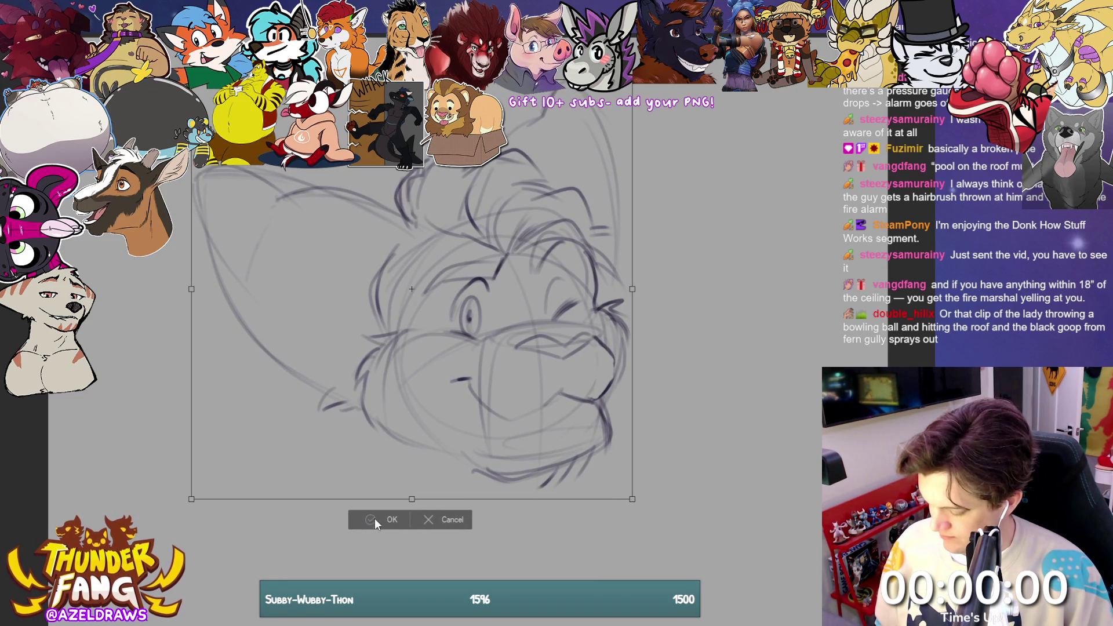
left_click(388, 520)
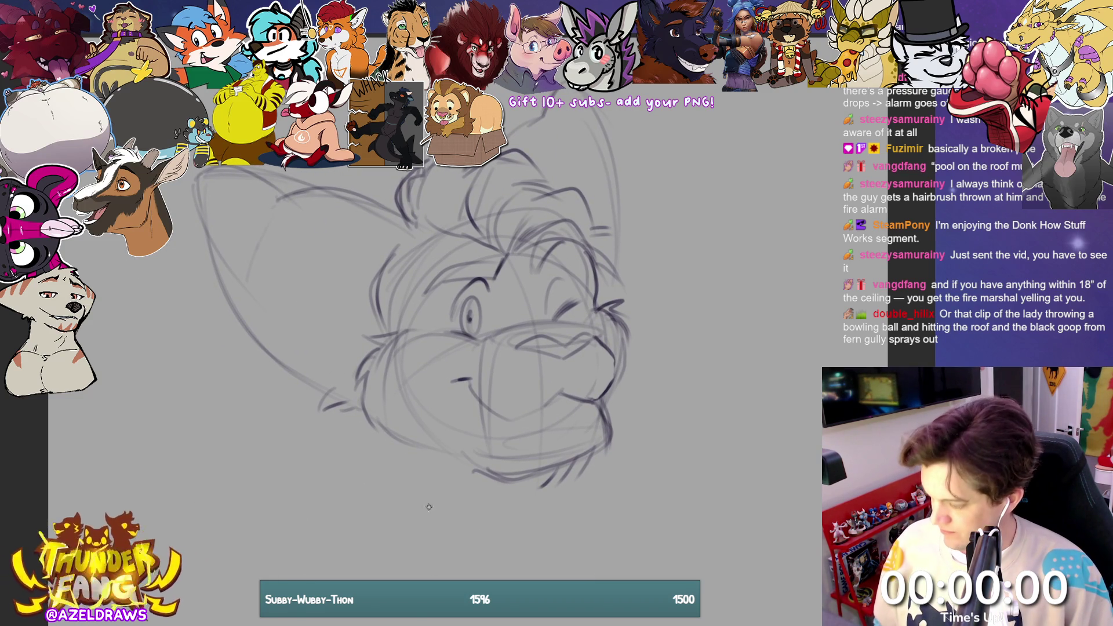
Step: Rough in the jaw lines below the left cheek and down the right side
left_click_drag(369, 408, 366, 489)
left_click_drag(608, 395, 623, 484)
left_click_drag(614, 385, 632, 472)
left_click_drag(607, 428, 623, 507)
key("ctrl+z")
key("ctrl+z")
left_click_drag(603, 461, 623, 505)
left_click_drag(599, 430, 579, 461)
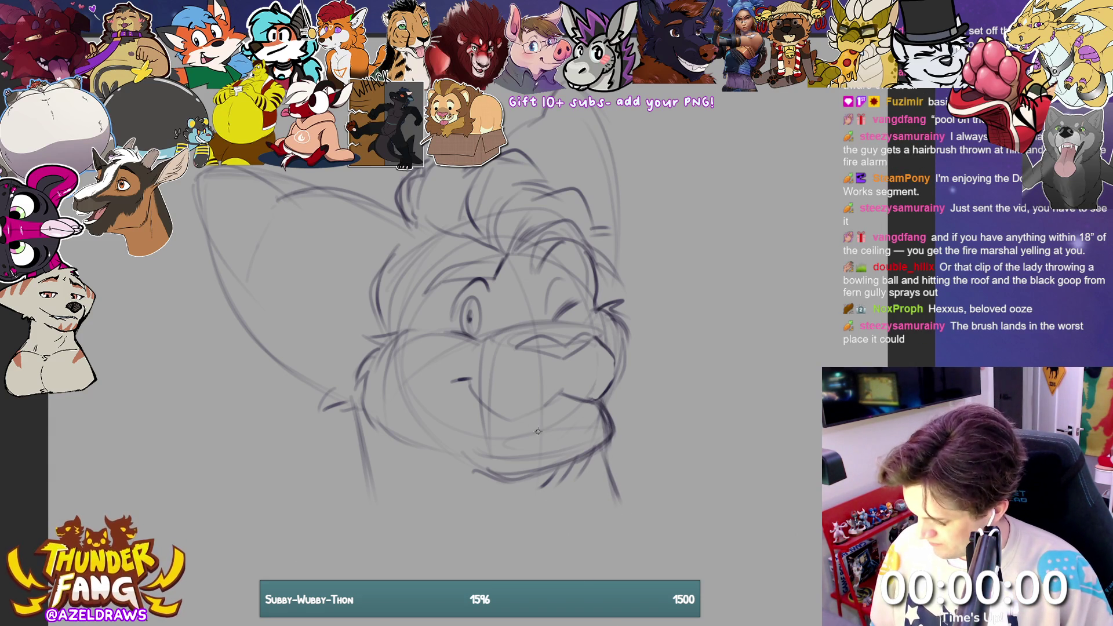
Step: Sketch the neck and chest curve with fur tufts at the bottom of the chest
mouse_move(364, 463)
left_mouse_down()
mouse_move(335, 500)
mouse_move(440, 557)
mouse_move(525, 571)
mouse_move(636, 489)
left_mouse_up()
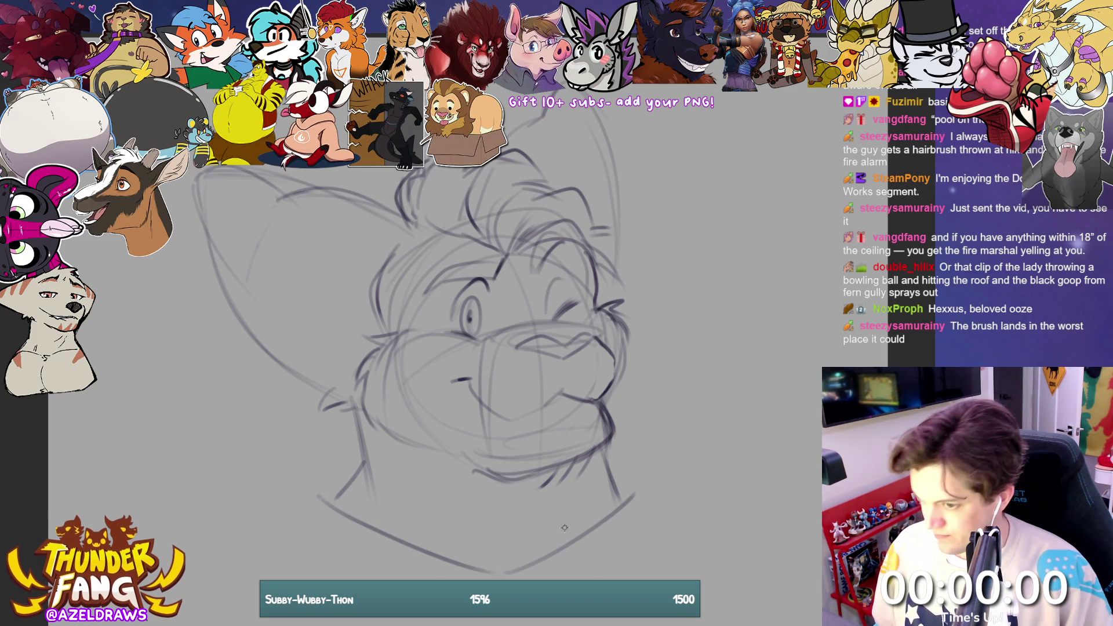
left_click_drag(550, 519, 505, 532)
left_click_drag(551, 524, 503, 573)
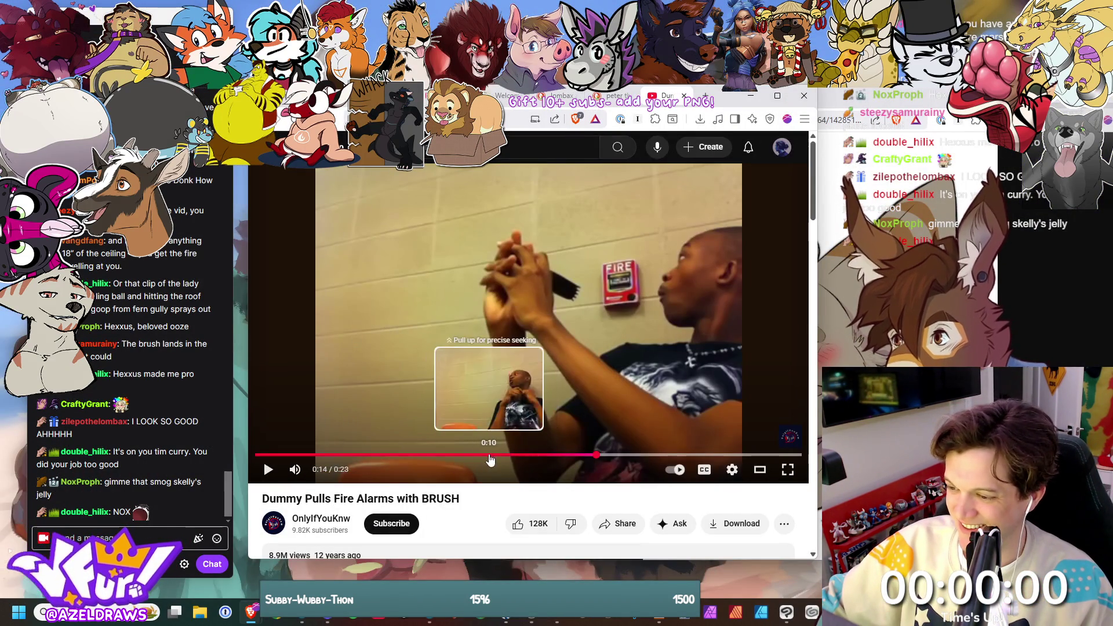
Step: Rewind the fire alarm clip to 0:10 and play it unmuted, then replay from 0:12 and pause
left_click(489, 455)
left_click(295, 469)
left_click(275, 472)
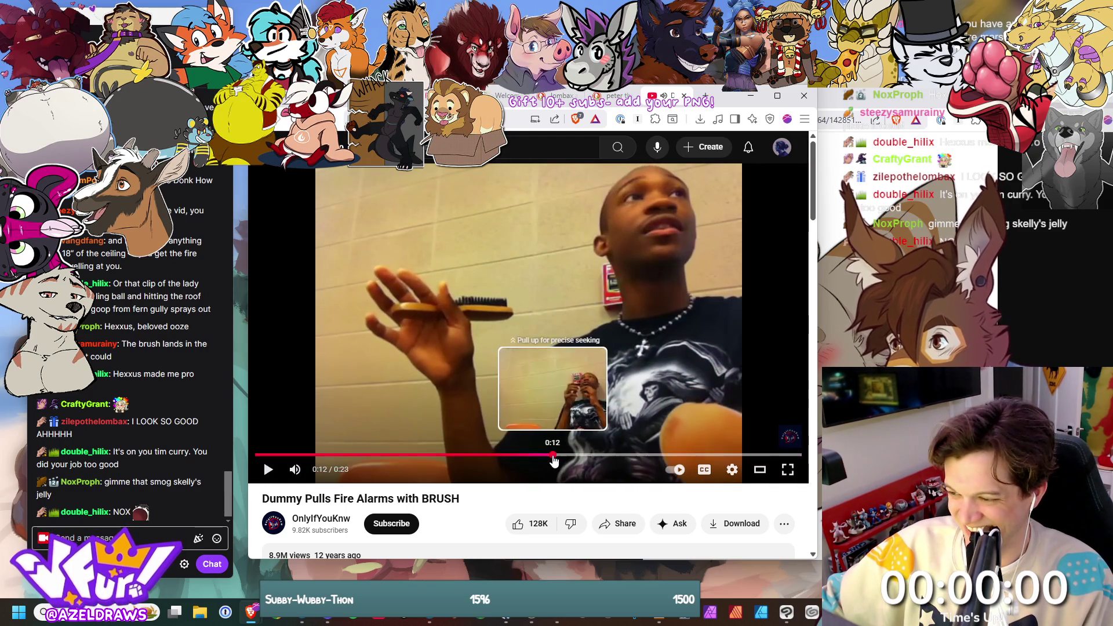
left_click(553, 455)
left_click(272, 471)
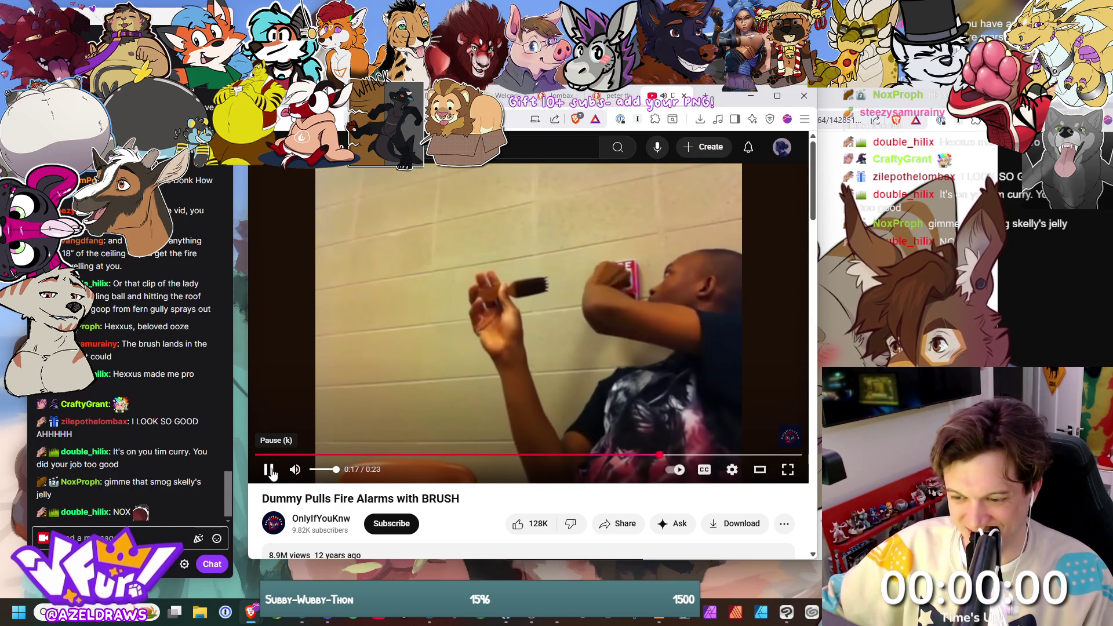
left_click(273, 471)
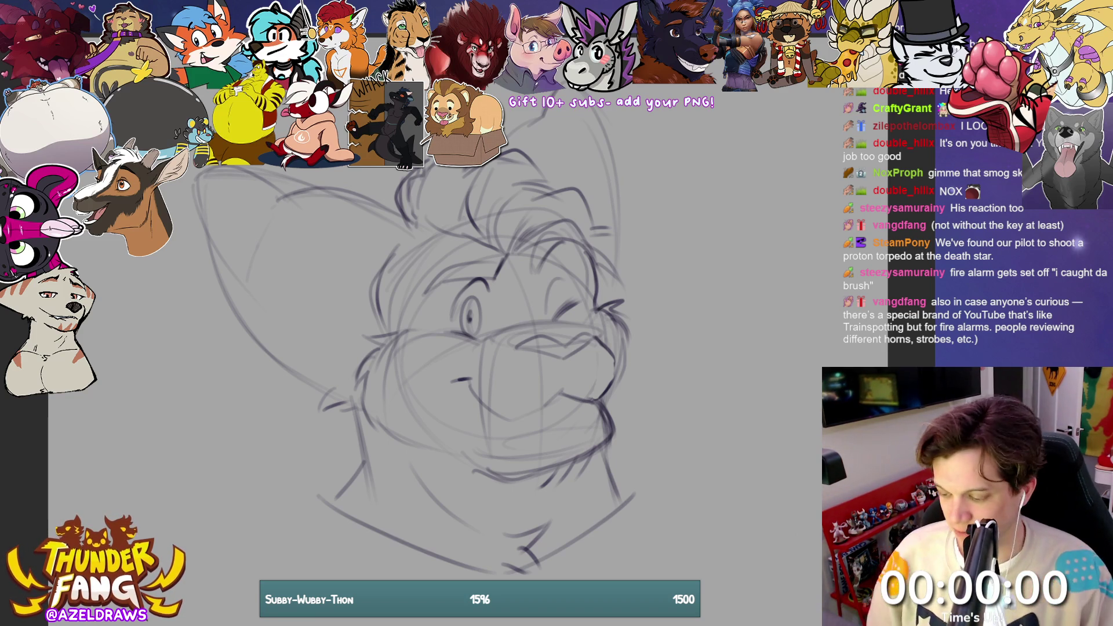
Step: Move the sketch layer down and slightly right, nudge it back up, and fade it to lighter lines
key("ctrl+t")
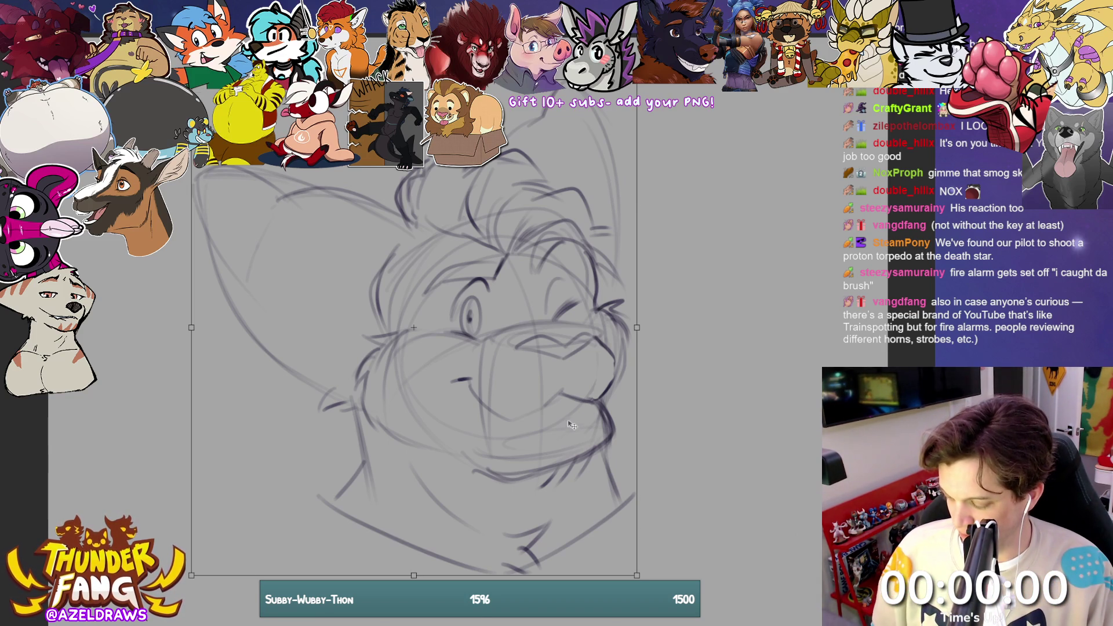
left_click_drag(570, 435, 584, 478)
key("Return")
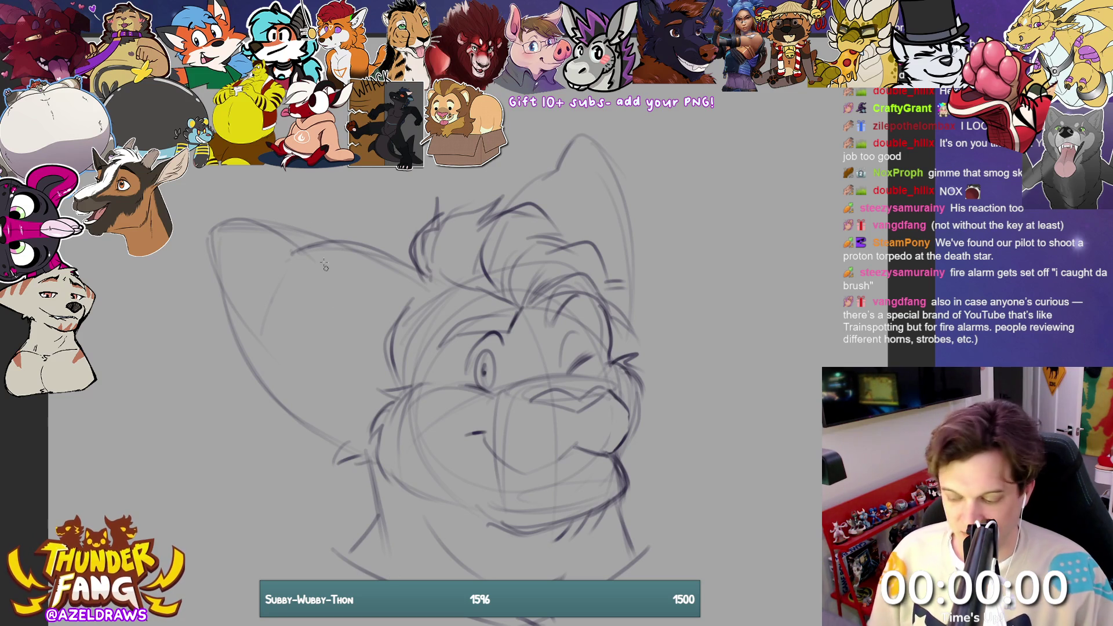
key("ctrl+t")
left_click_drag(392, 600, 392, 568)
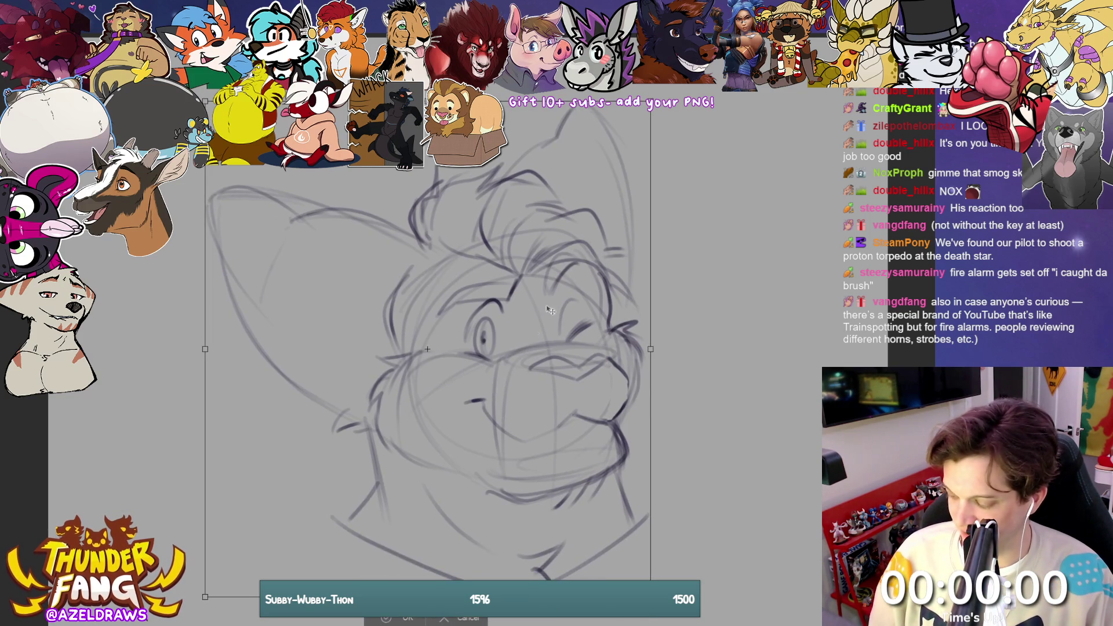
left_click(380, 620)
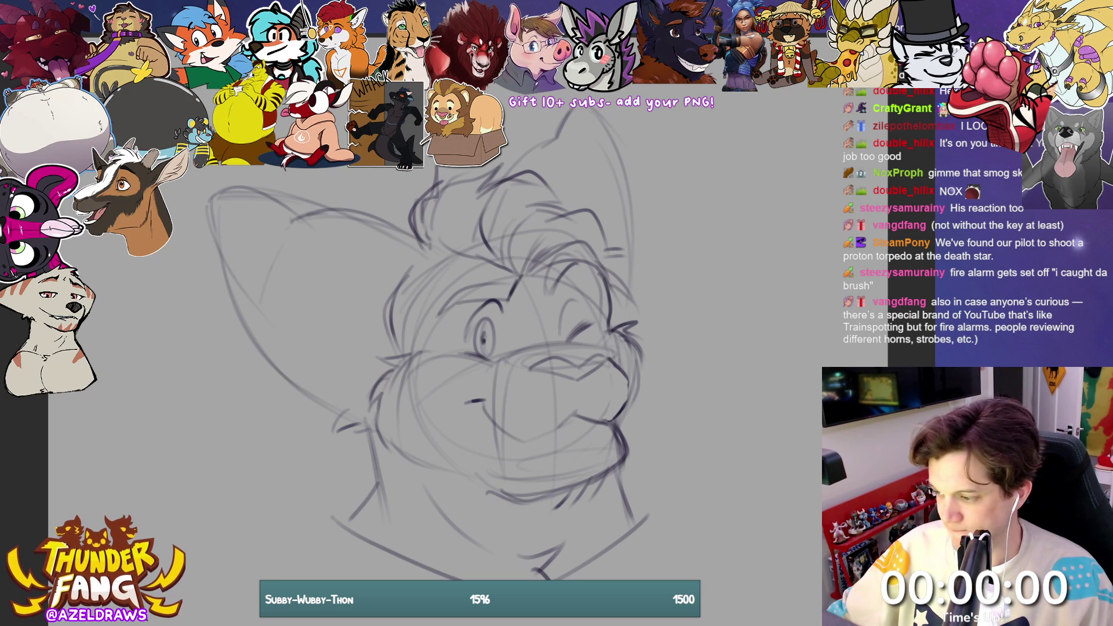
key("5")
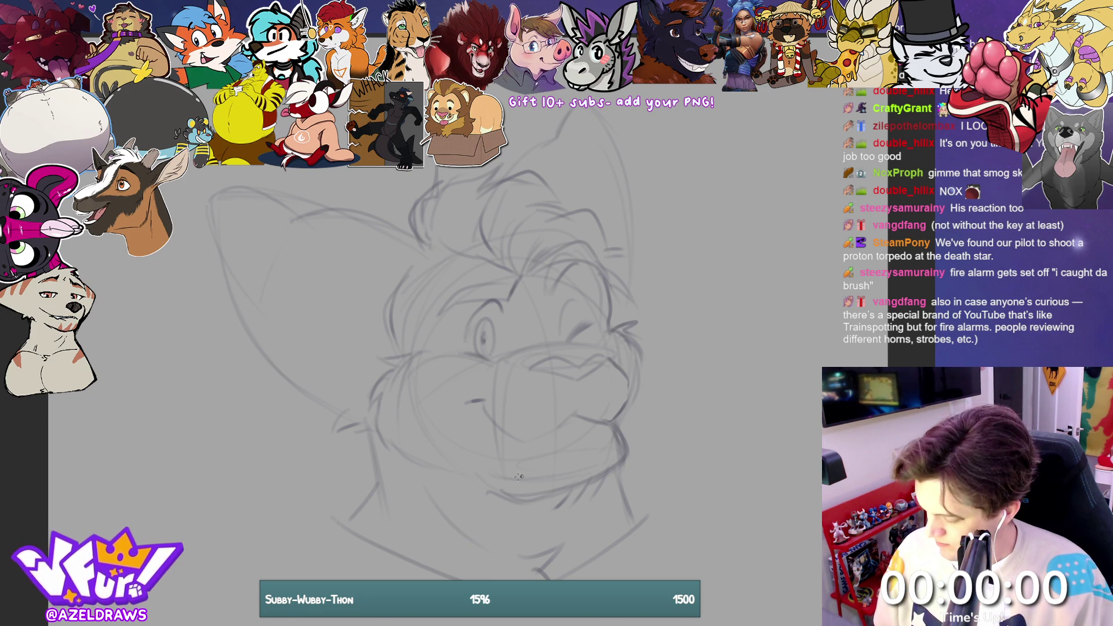
Step: Enlarge the faded sketch slightly and ink the arched top of the nose
left_click_drag(527, 370, 575, 365)
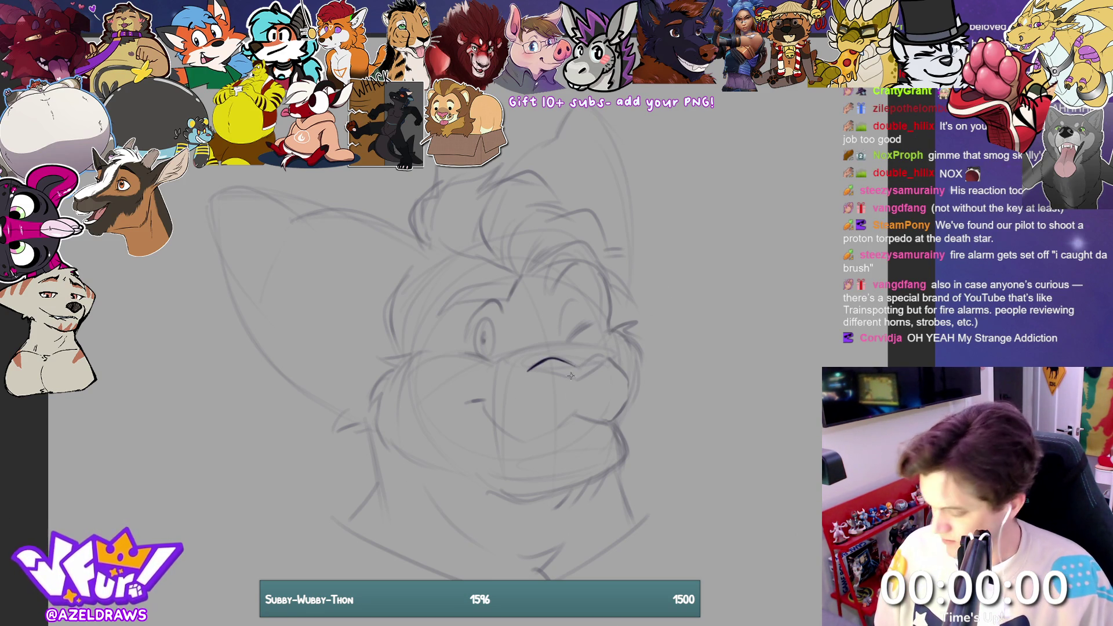
key("ctrl+z")
key("ctrl+z")
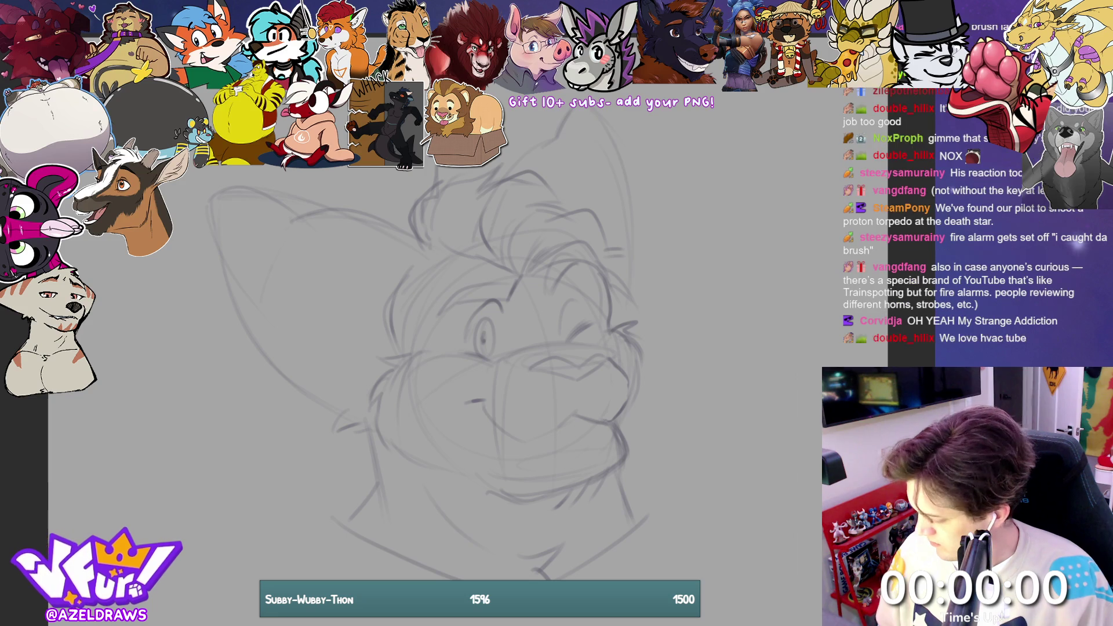
key("ctrl+t")
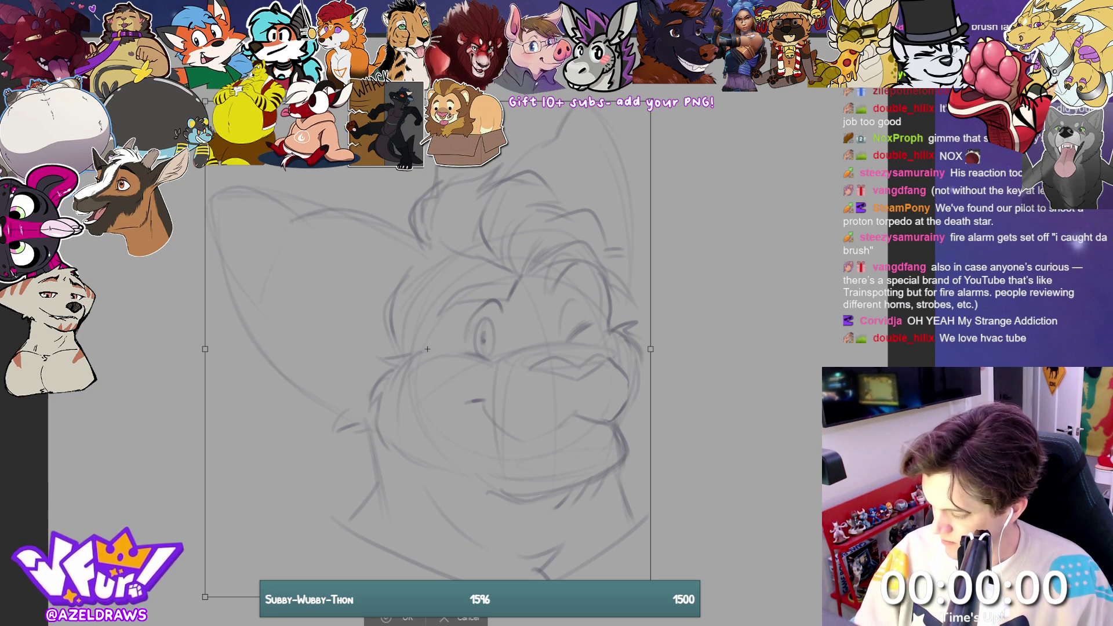
key("ctrl+plus")
left_click_drag(428, 597, 428, 617)
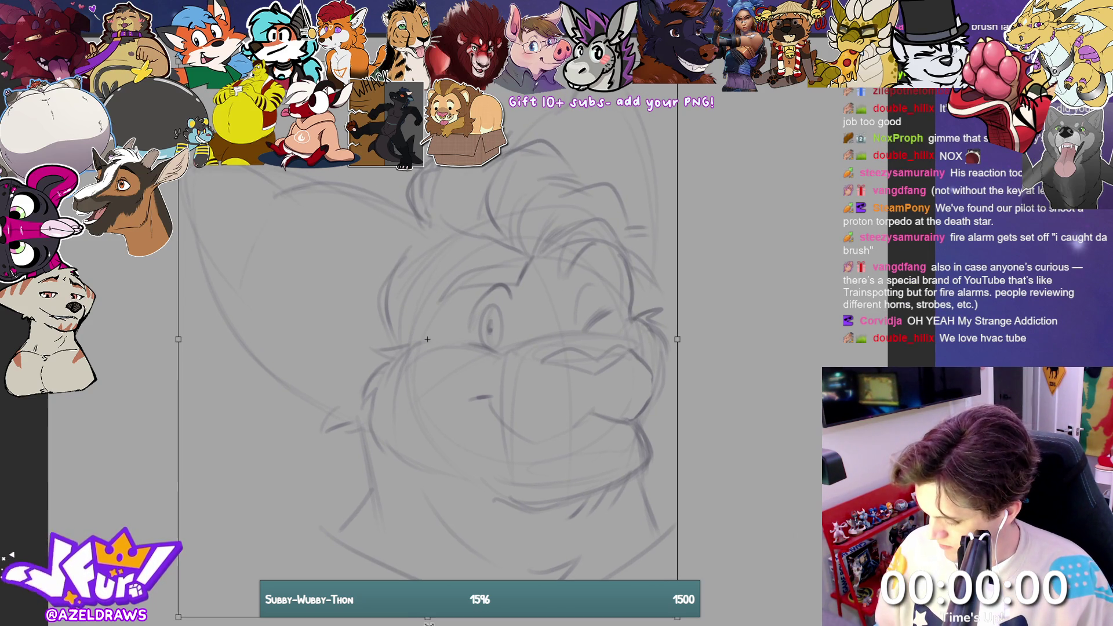
key("Return")
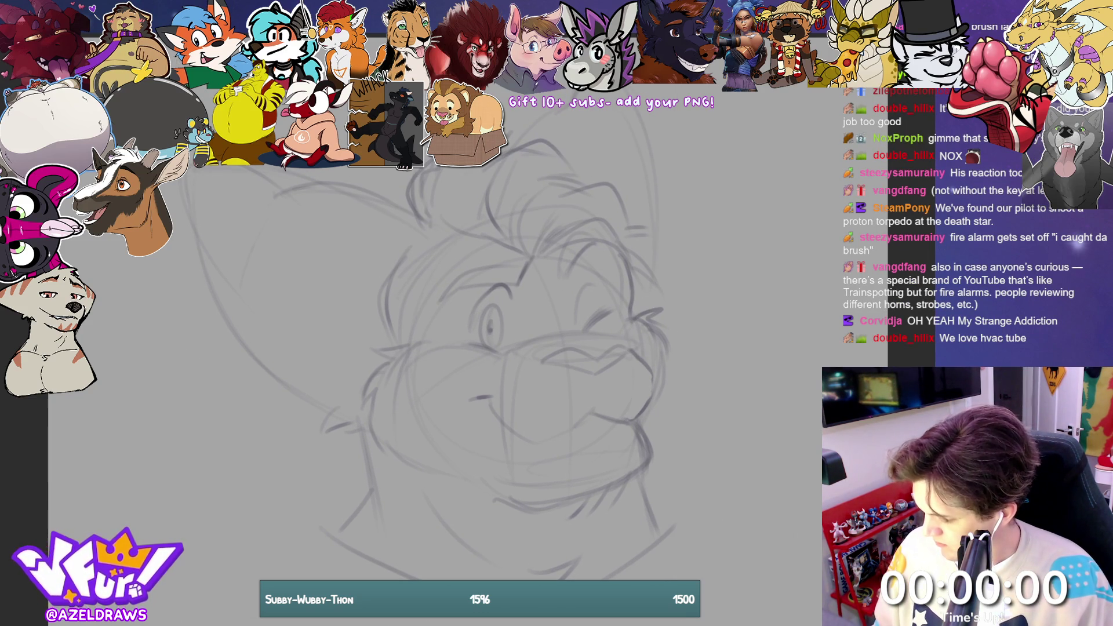
left_click_drag(542, 362, 623, 346)
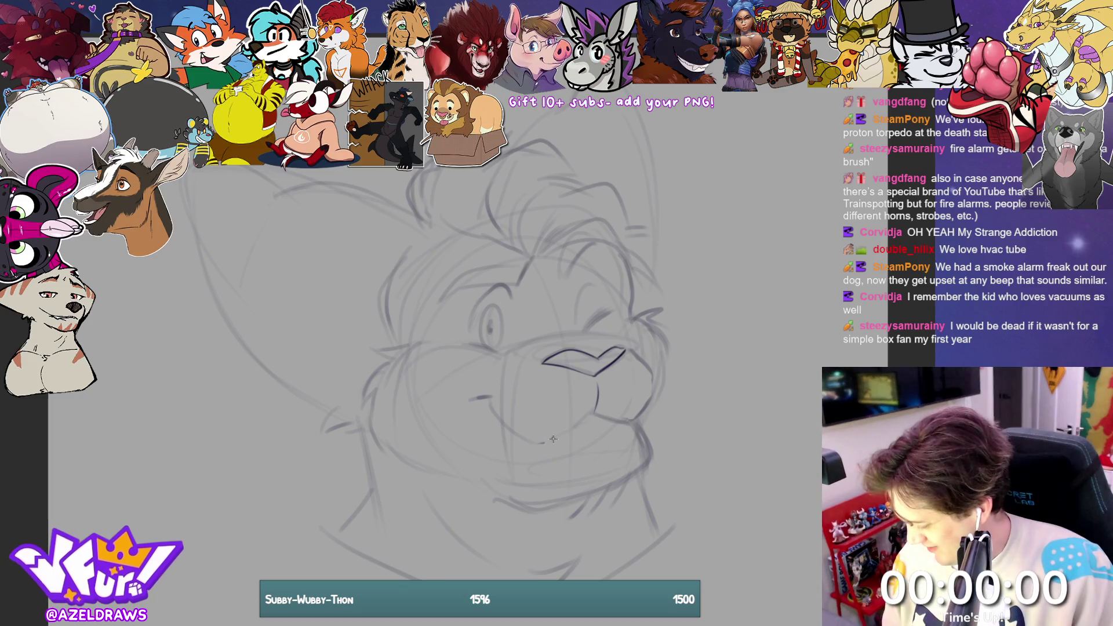
Step: Ink the mouth curve and its right extension, the right cheek outline, lower jaw and smile corner
left_click_drag(591, 411, 547, 443)
key("ctrl+z")
left_click_drag(599, 408, 541, 445)
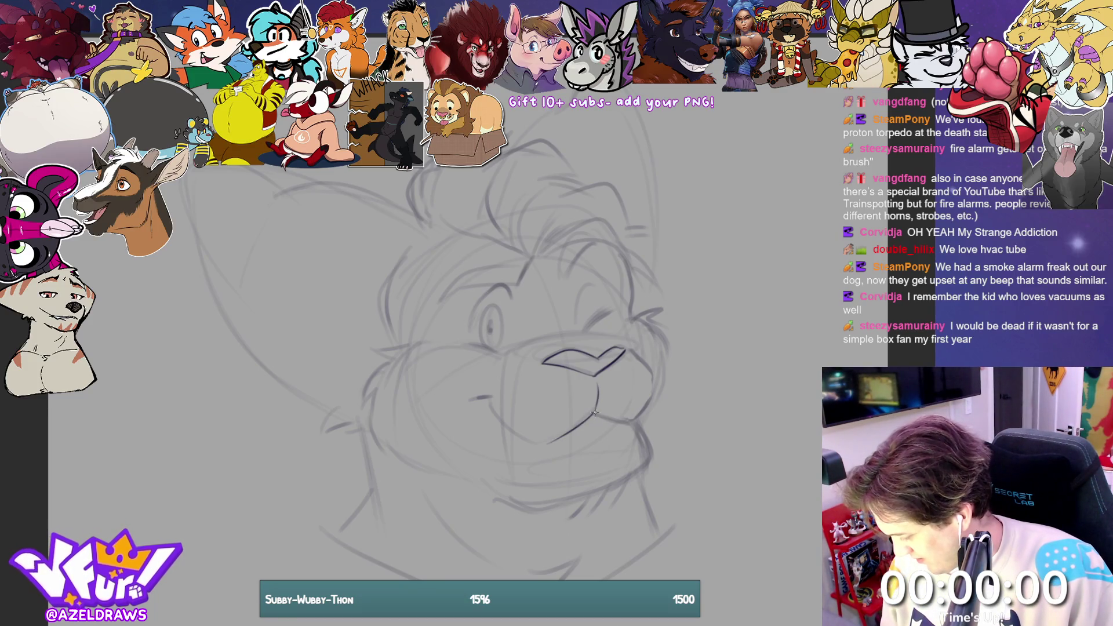
left_click_drag(594, 412, 637, 420)
mouse_move(636, 353)
left_mouse_down()
mouse_move(665, 382)
mouse_move(639, 421)
mouse_move(654, 447)
left_mouse_up()
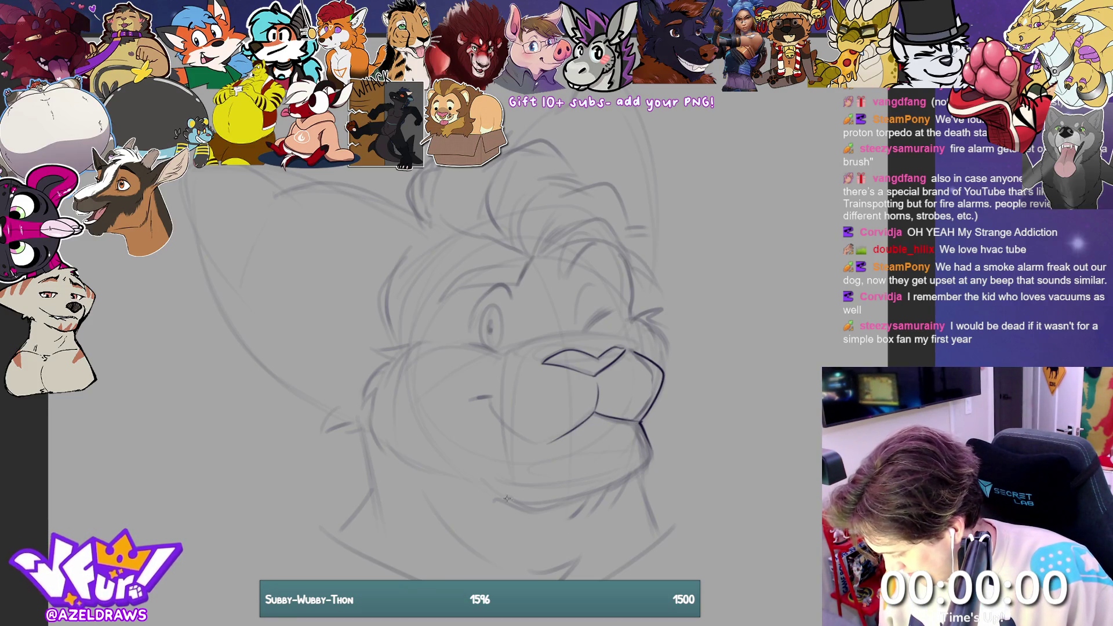
mouse_move(506, 498)
left_mouse_down()
mouse_move(603, 488)
mouse_move(650, 454)
left_mouse_up()
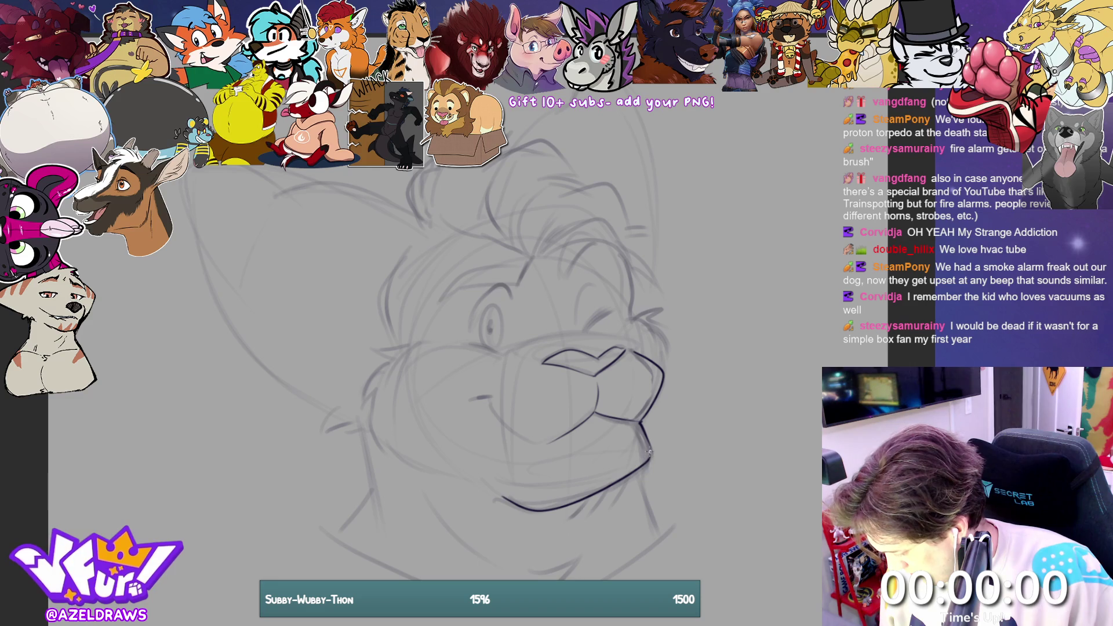
mouse_move(464, 403)
left_mouse_down()
mouse_move(488, 399)
mouse_move(497, 420)
mouse_move(539, 442)
left_mouse_up()
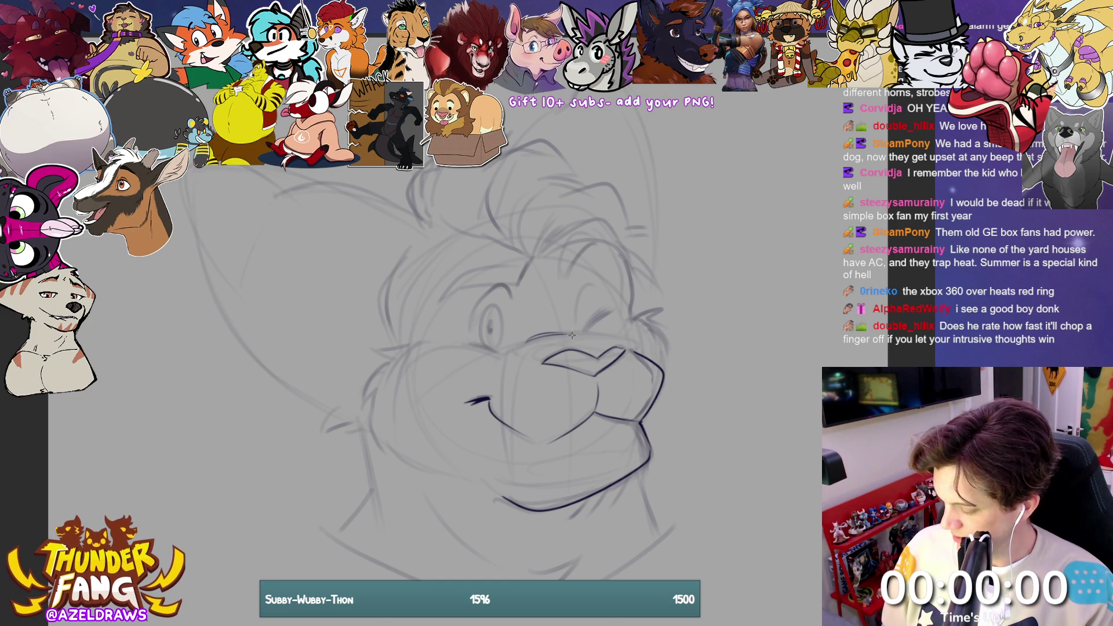
Step: Extend the nose outline on both sides and ink the open eye's pupil
left_click_drag(571, 335, 622, 350)
left_click_drag(512, 352, 552, 365)
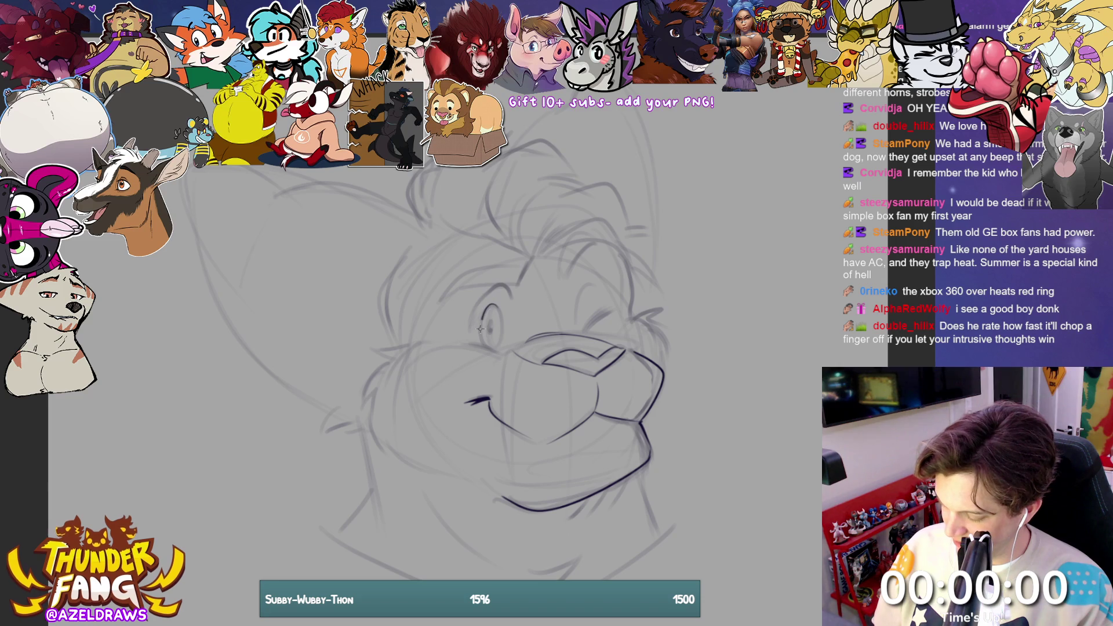
left_click_drag(480, 328, 494, 351)
key("ctrl+z")
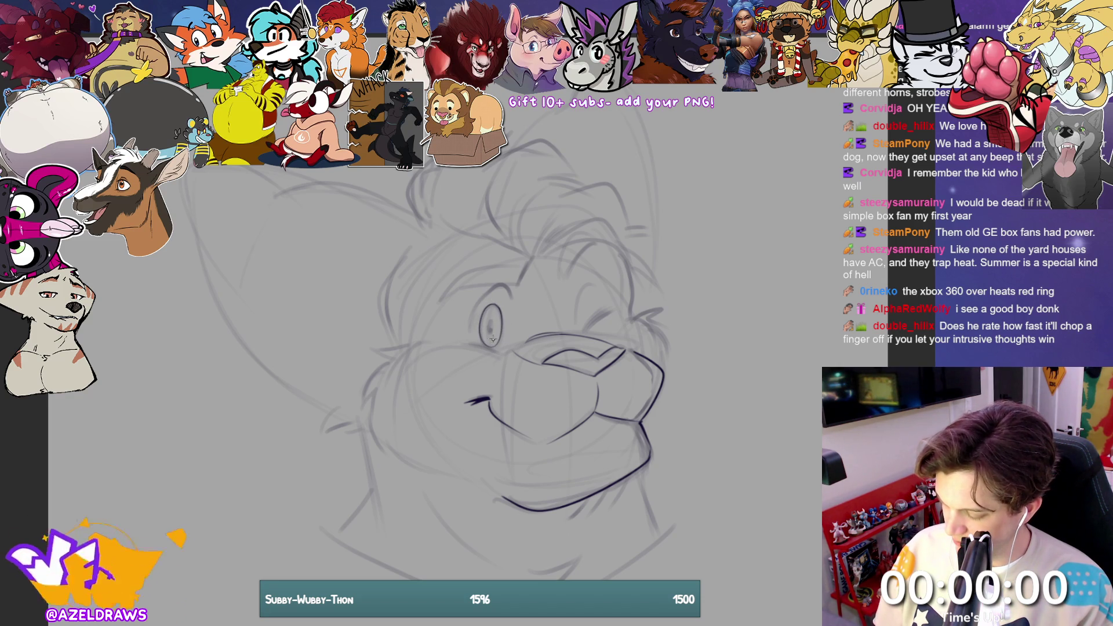
left_click_drag(490, 322, 489, 331)
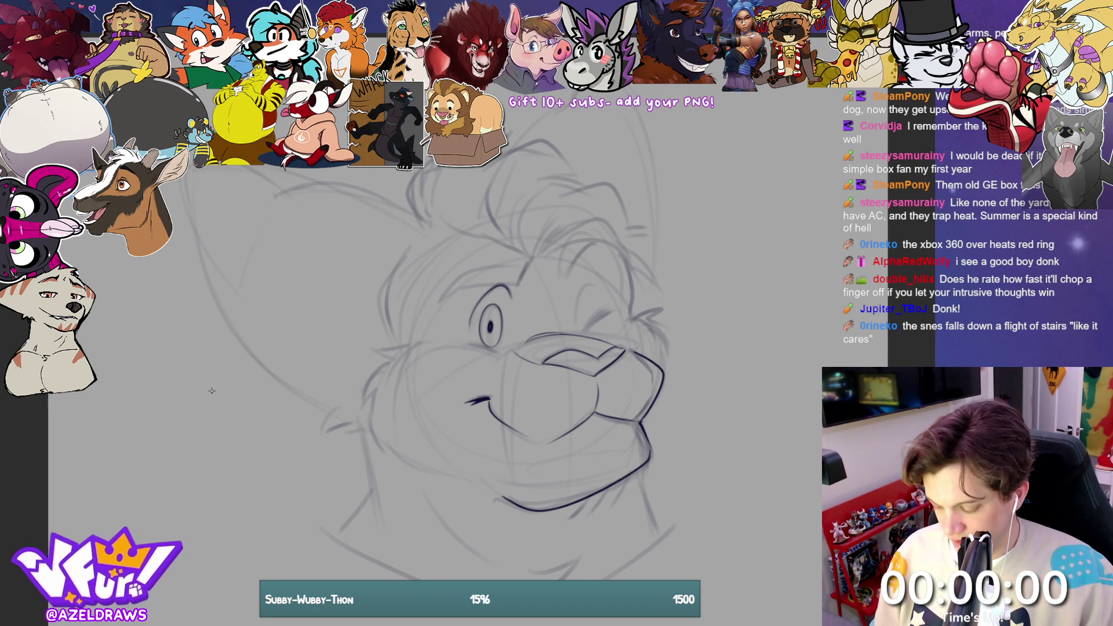
Step: Draw a test circle with crosshairs left of the head, then undo it
mouse_move(204, 387)
left_mouse_down()
mouse_move(152, 422)
mouse_move(243, 493)
mouse_move(182, 400)
mouse_move(218, 413)
mouse_move(165, 449)
mouse_move(174, 413)
mouse_move(187, 412)
mouse_move(200, 502)
left_mouse_up()
mouse_move(153, 447)
left_mouse_down()
mouse_move(202, 455)
mouse_move(261, 432)
mouse_move(195, 405)
mouse_move(168, 416)
mouse_move(179, 454)
mouse_move(233, 459)
mouse_move(213, 435)
left_mouse_up()
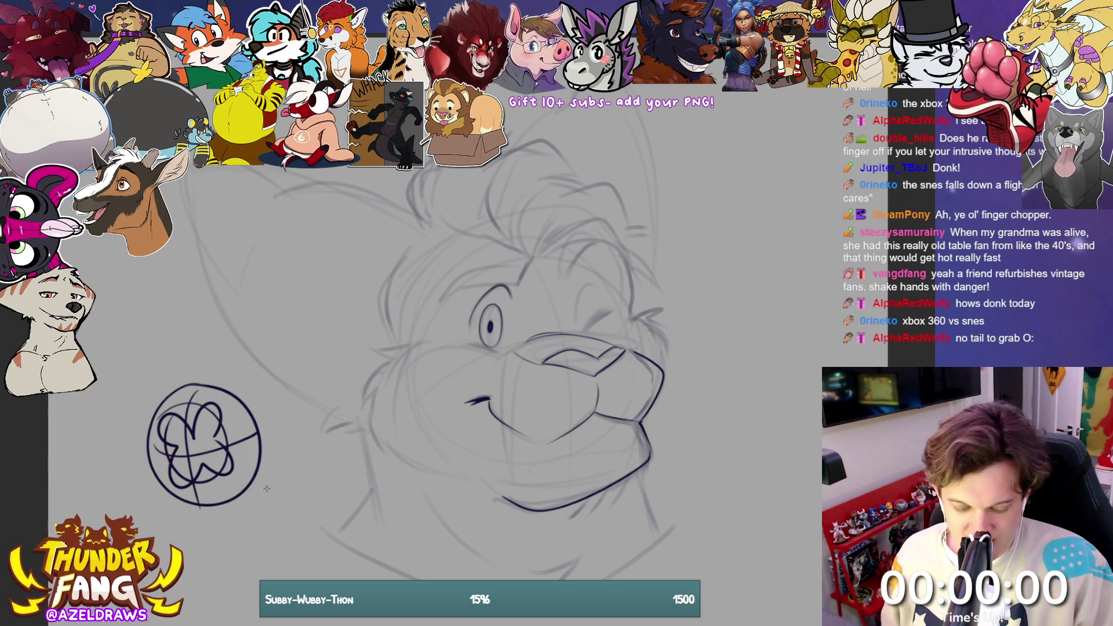
key("ctrl+z")
key("ctrl+z")
key("ctrl+z")
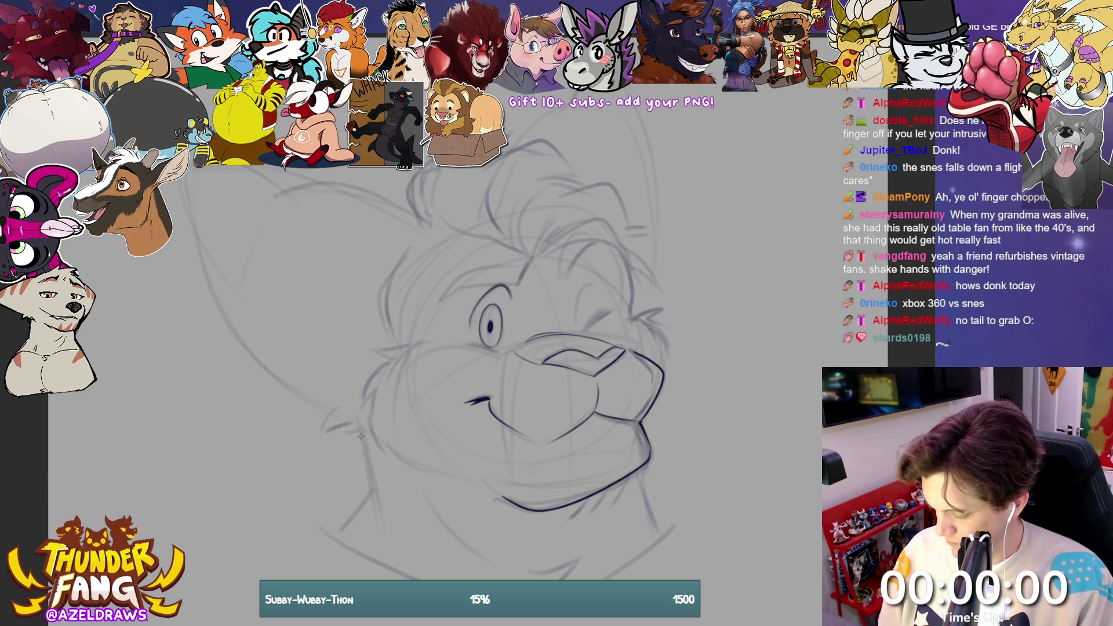
Step: Ink the neck: the line from the left cheek downward, bottom edge and right side
mouse_move(373, 494)
left_mouse_down()
mouse_move(359, 429)
mouse_move(342, 531)
left_mouse_up()
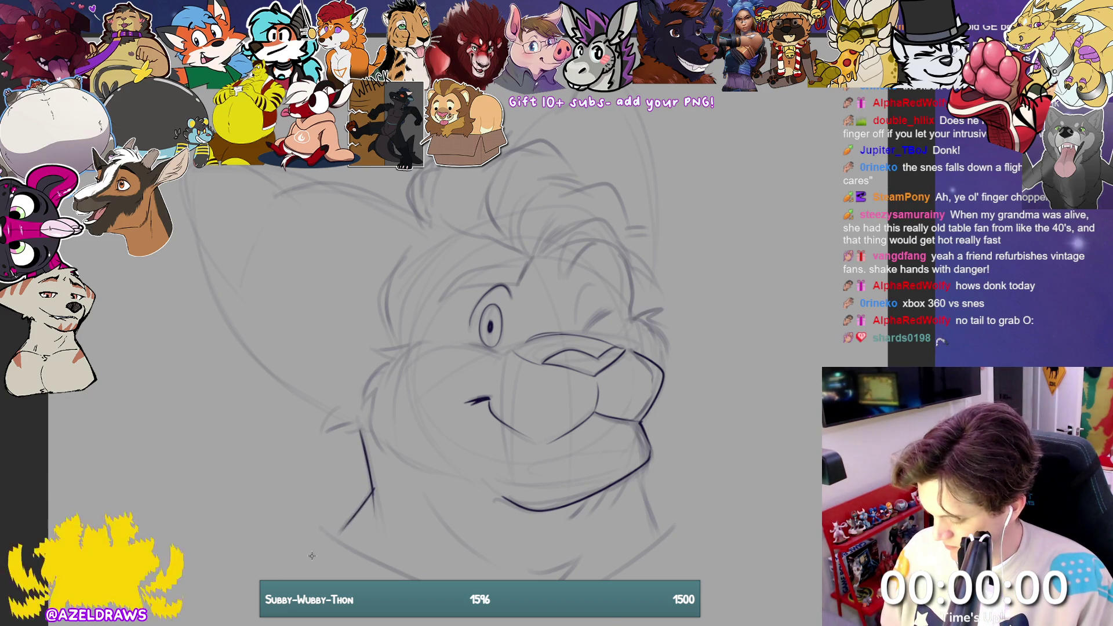
key("ctrl+z")
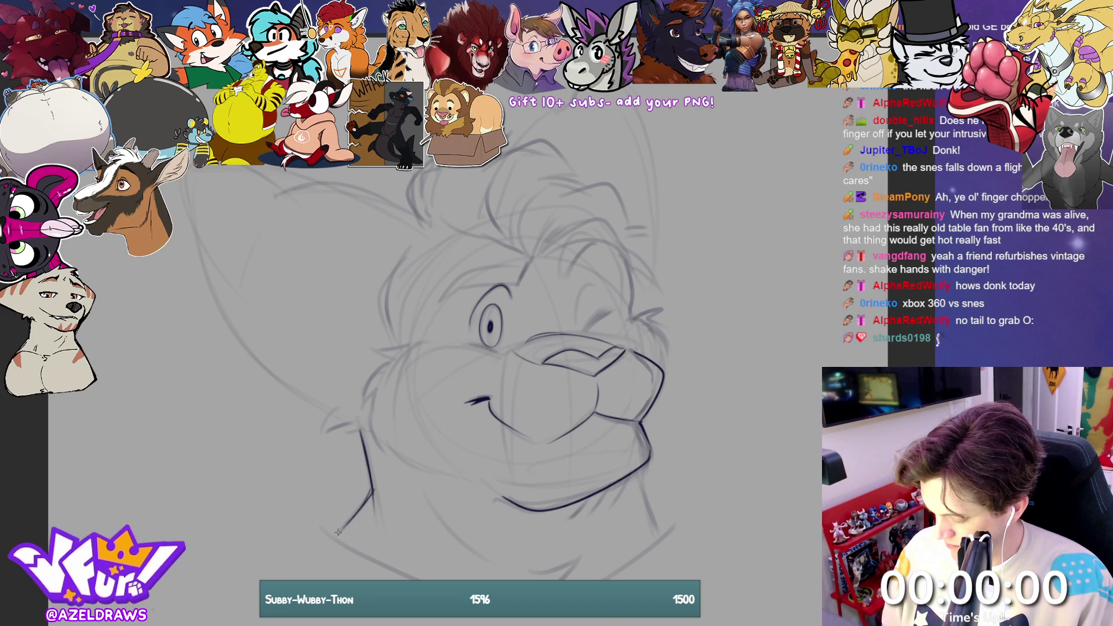
mouse_move(374, 490)
left_mouse_down()
mouse_move(335, 534)
mouse_move(400, 579)
left_mouse_up()
left_click_drag(530, 574, 580, 553)
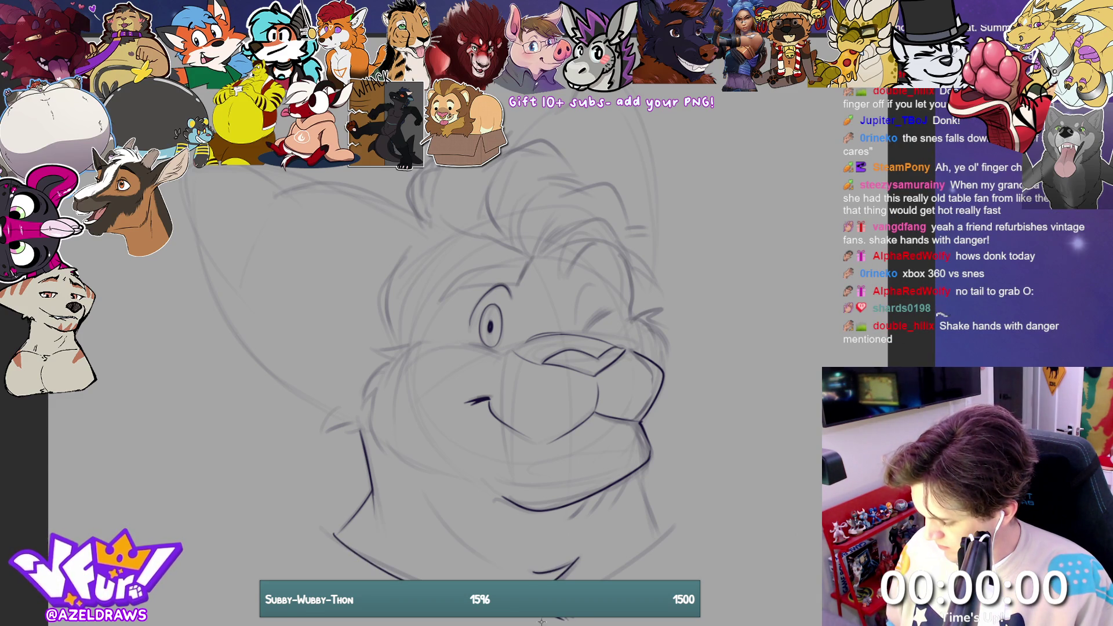
left_click_drag(606, 579, 661, 533)
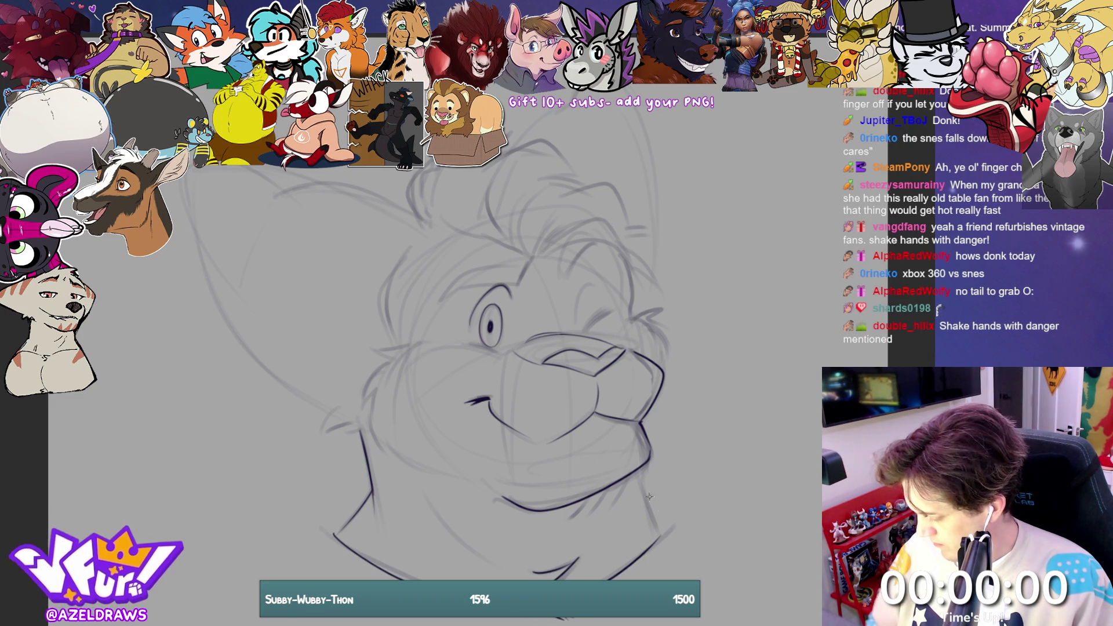
left_click_drag(637, 472, 658, 536)
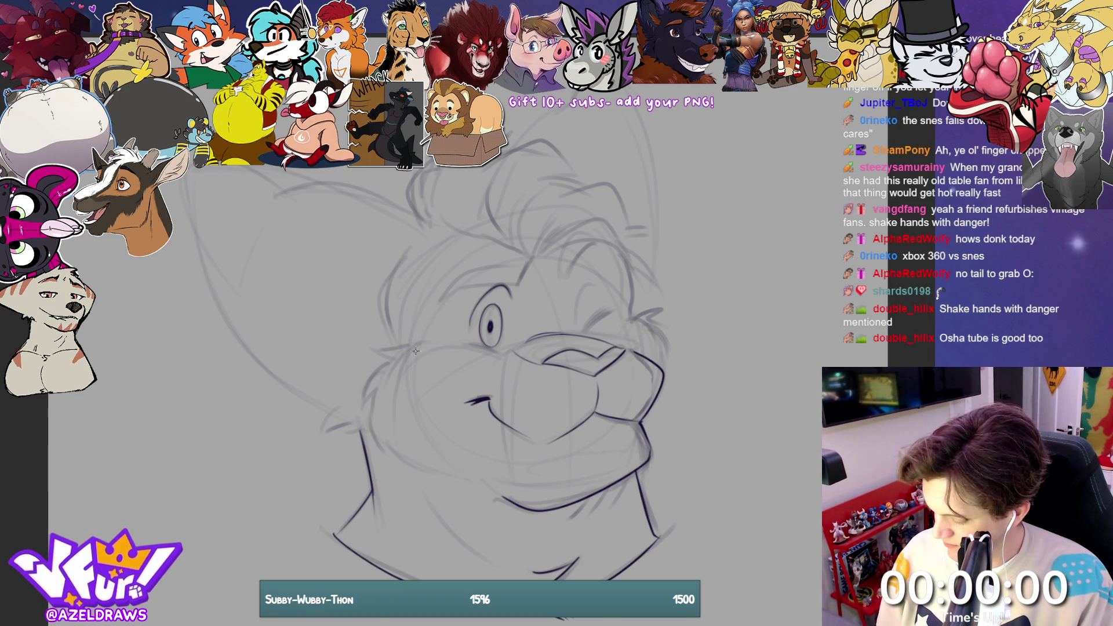
Step: Ink the left cheek curving down the jaw and add fur tufts on both cheeks
left_click_drag(409, 346, 387, 411)
mouse_move(405, 346)
left_mouse_down()
mouse_move(377, 359)
mouse_move(367, 421)
mouse_move(390, 459)
mouse_move(401, 457)
left_mouse_up()
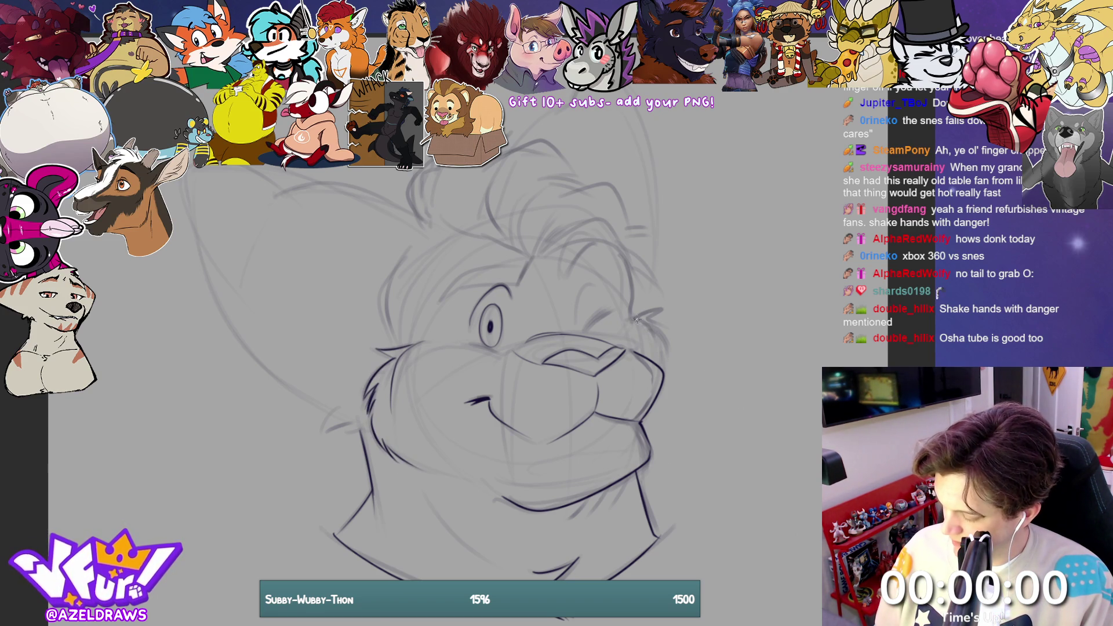
mouse_move(626, 324)
left_mouse_down()
mouse_move(664, 311)
mouse_move(667, 350)
mouse_move(666, 308)
mouse_move(664, 366)
left_mouse_up()
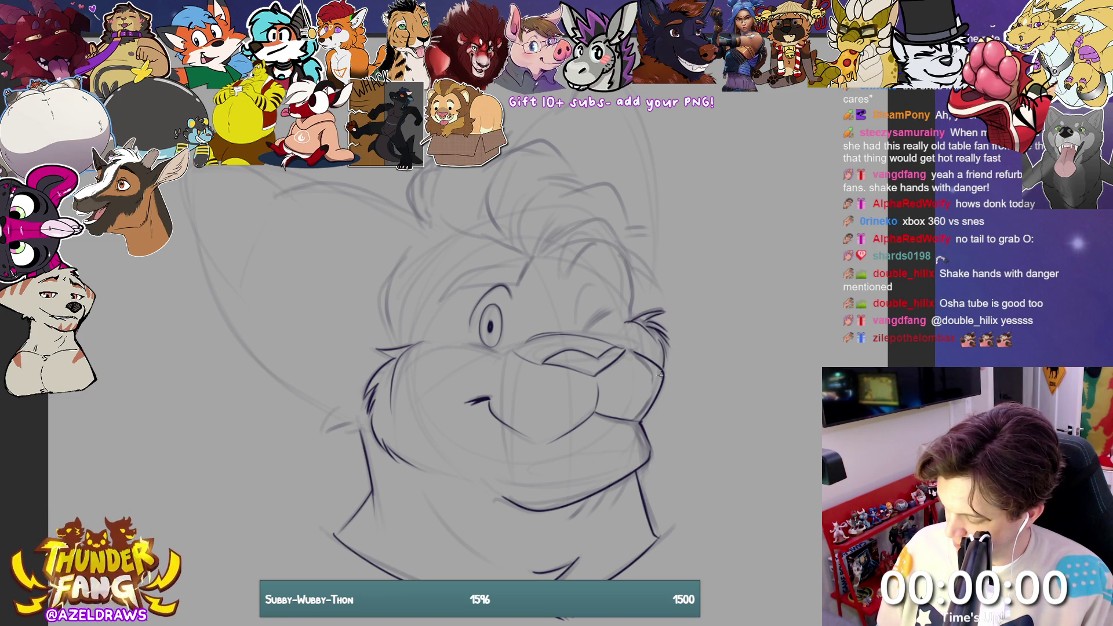
mouse_move(339, 412)
left_mouse_down()
mouse_move(325, 435)
mouse_move(338, 436)
left_mouse_up()
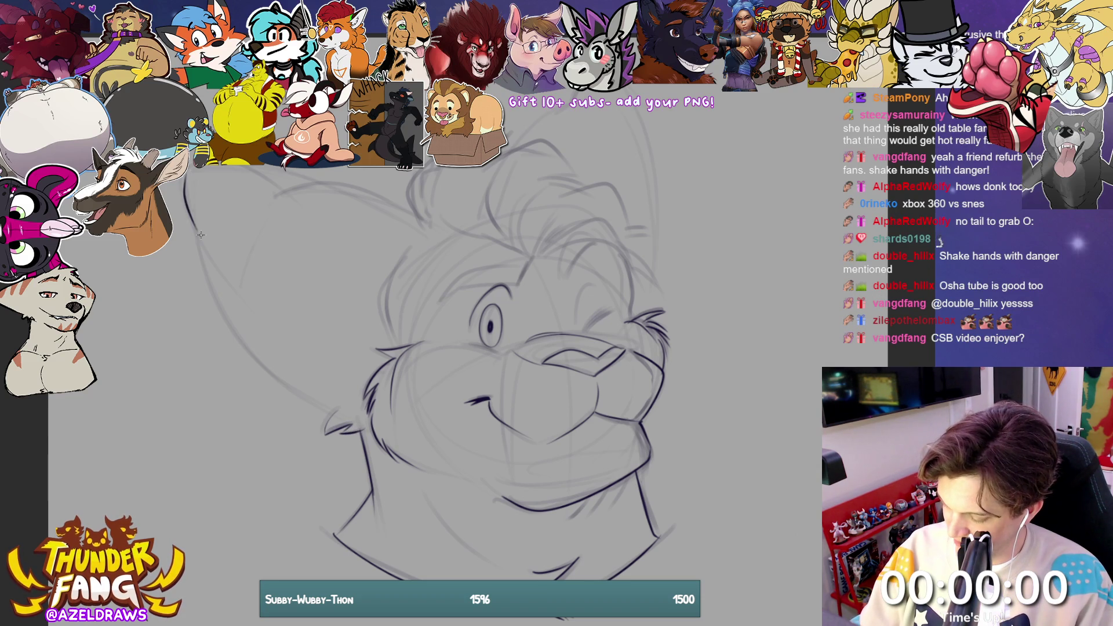
Step: Ink the left ear's outer and inner edges and the chin curve, rotating the canvas for the chin
mouse_move(179, 184)
left_mouse_down()
mouse_move(236, 346)
mouse_move(334, 413)
left_mouse_up()
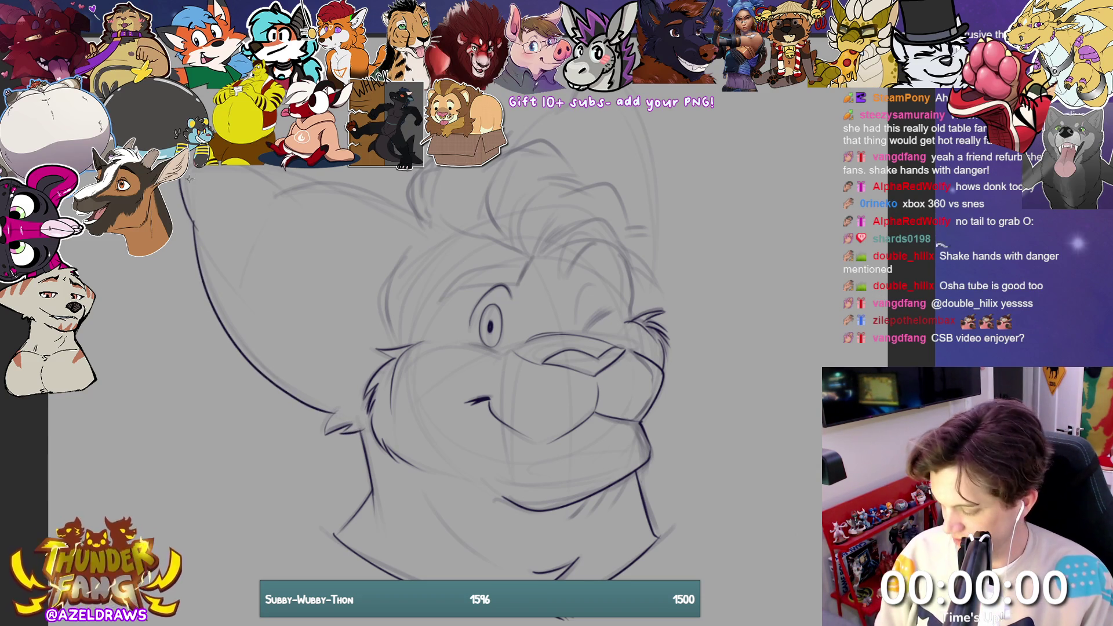
scroll(440, 360, "up", 2)
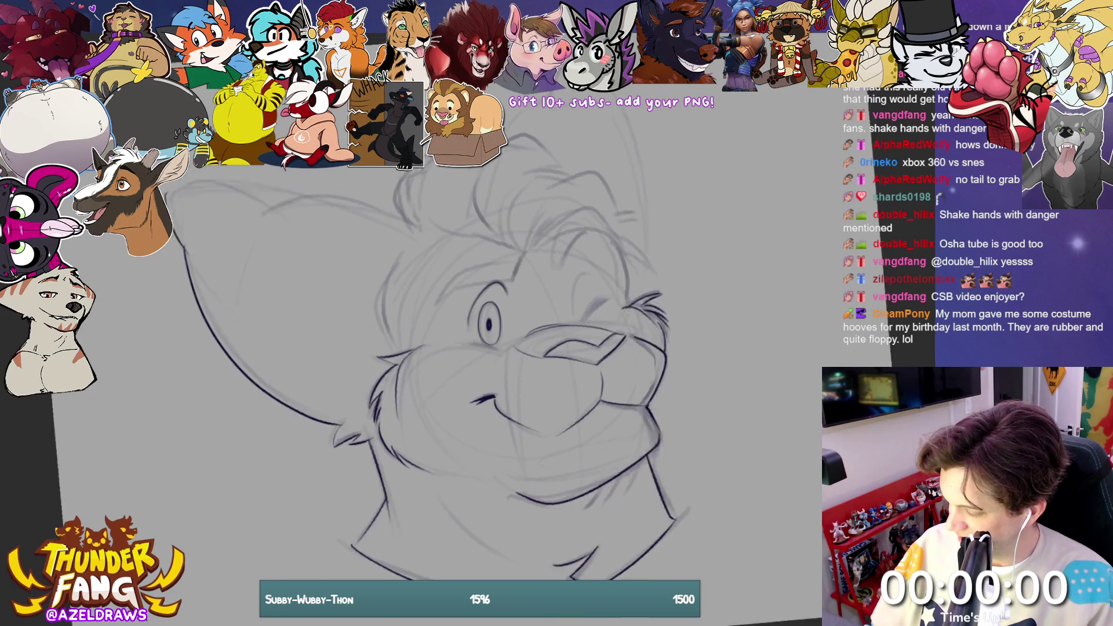
left_click_drag(440, 360, 191, 521)
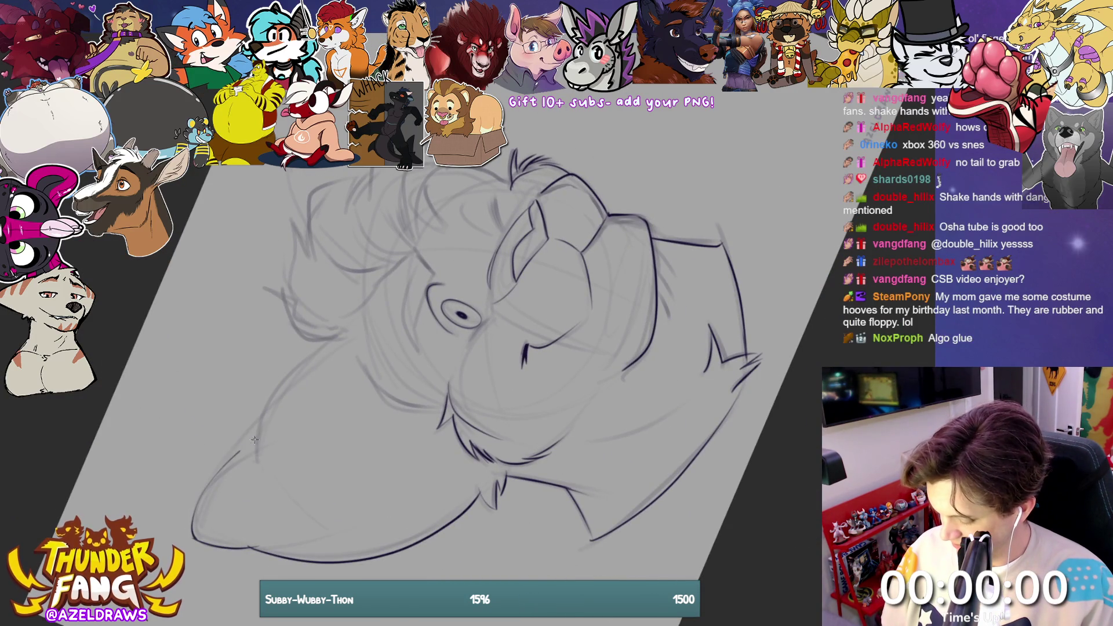
mouse_move(192, 512)
left_mouse_down()
mouse_move(255, 432)
mouse_move(257, 466)
mouse_move(263, 413)
mouse_move(346, 335)
left_mouse_up()
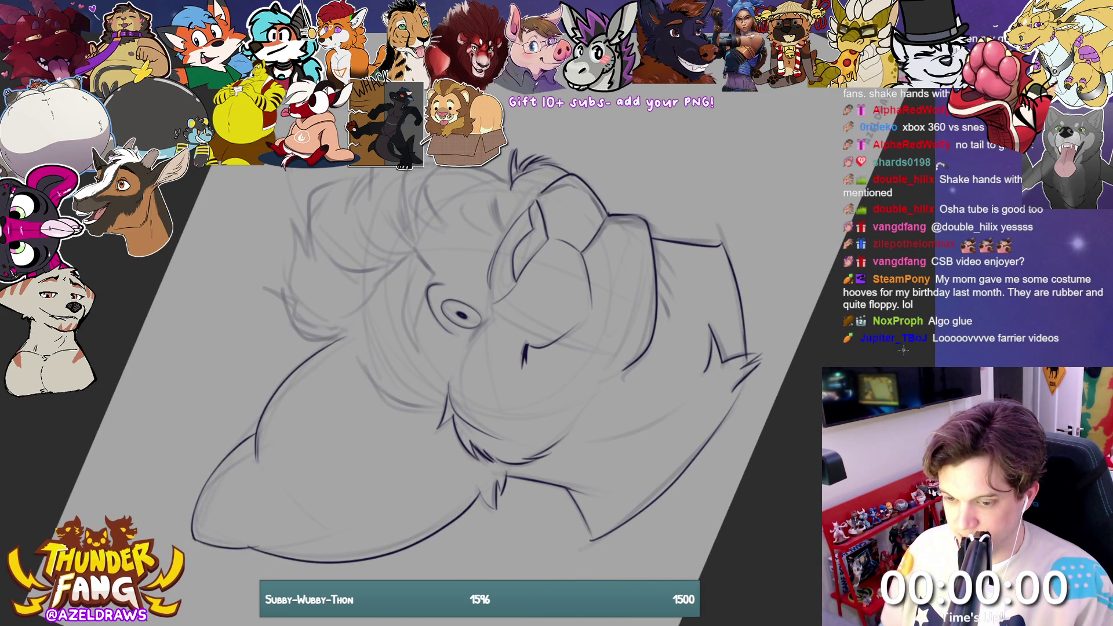
key("5")
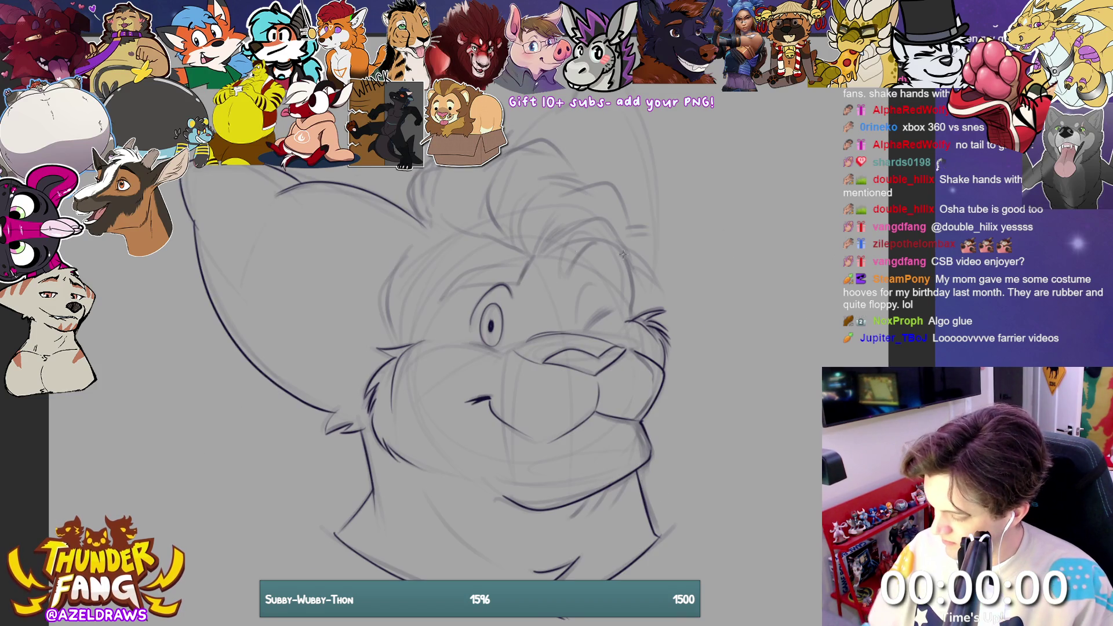
mouse_move(431, 231)
left_mouse_down()
mouse_move(403, 197)
mouse_move(421, 217)
left_mouse_up()
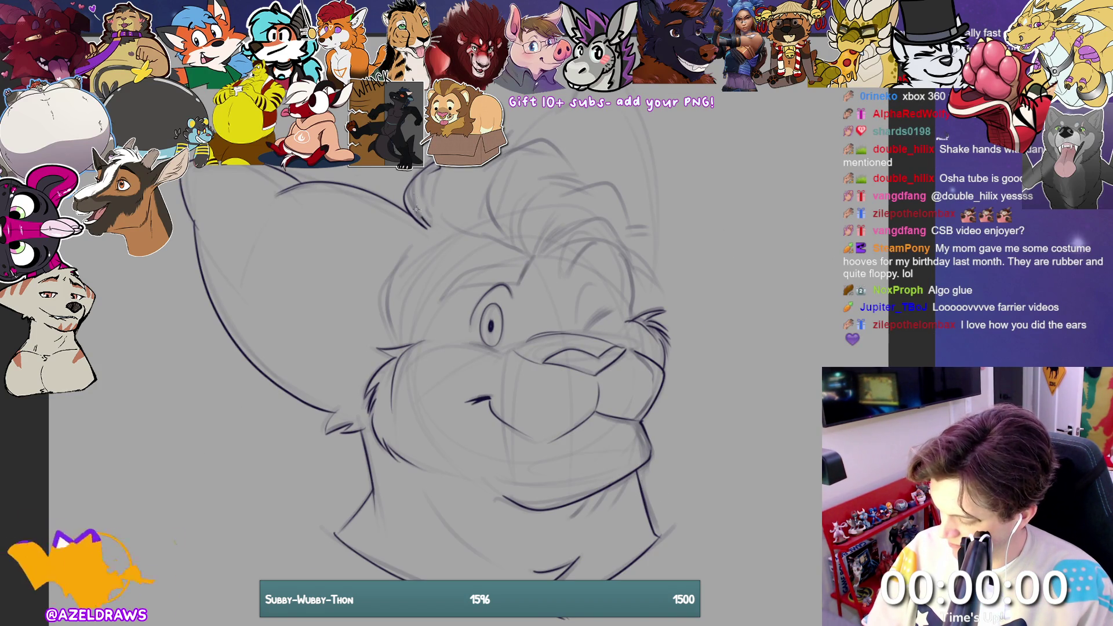
mouse_move(420, 174)
left_mouse_down()
mouse_move(436, 189)
mouse_move(428, 233)
mouse_move(441, 167)
mouse_move(554, 139)
left_mouse_up()
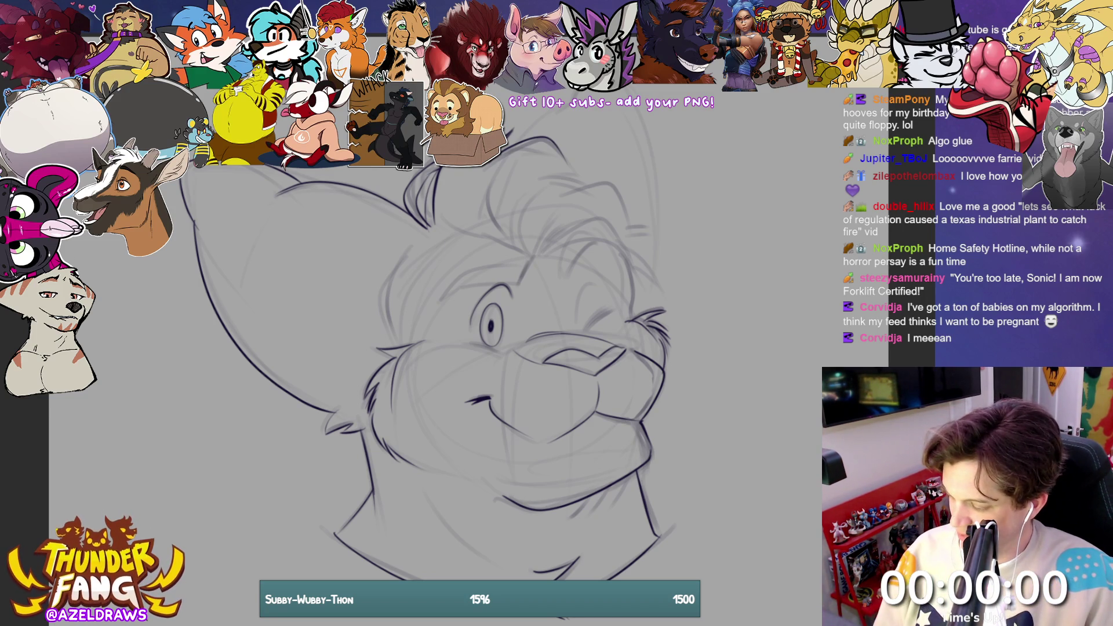
Step: Ink the right ear's top and outer edge, redraw the left cheek edge, and add the forehead ear base
left_click_drag(513, 152, 567, 105)
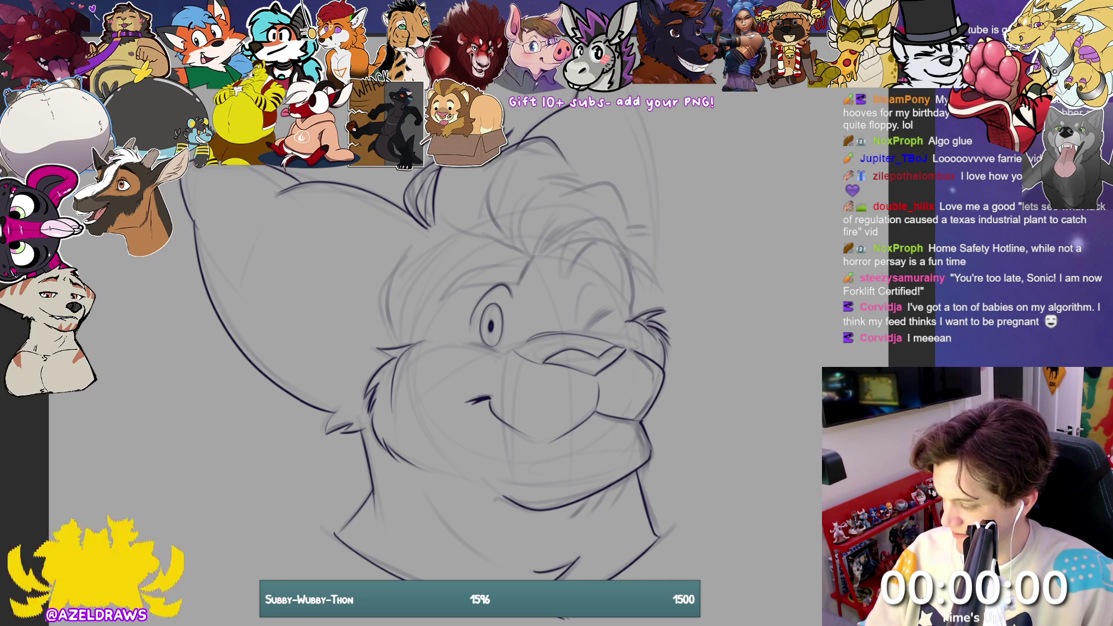
mouse_move(622, 88)
left_mouse_down()
mouse_move(646, 145)
mouse_move(661, 253)
mouse_move(637, 307)
left_mouse_up()
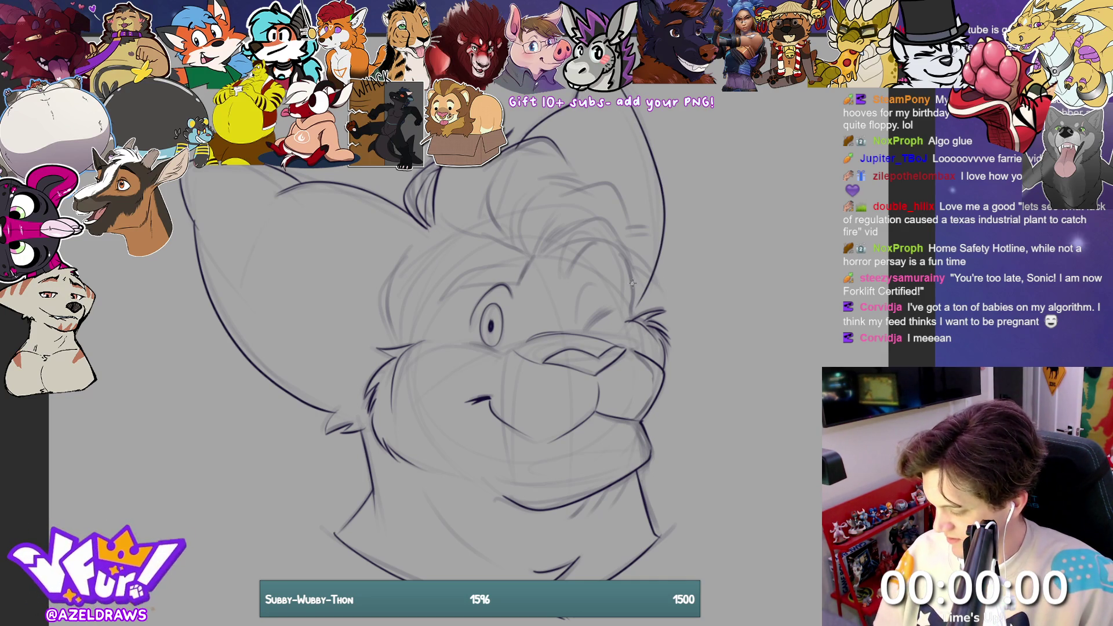
mouse_move(622, 255)
left_mouse_down()
mouse_move(635, 322)
mouse_move(628, 314)
left_mouse_up()
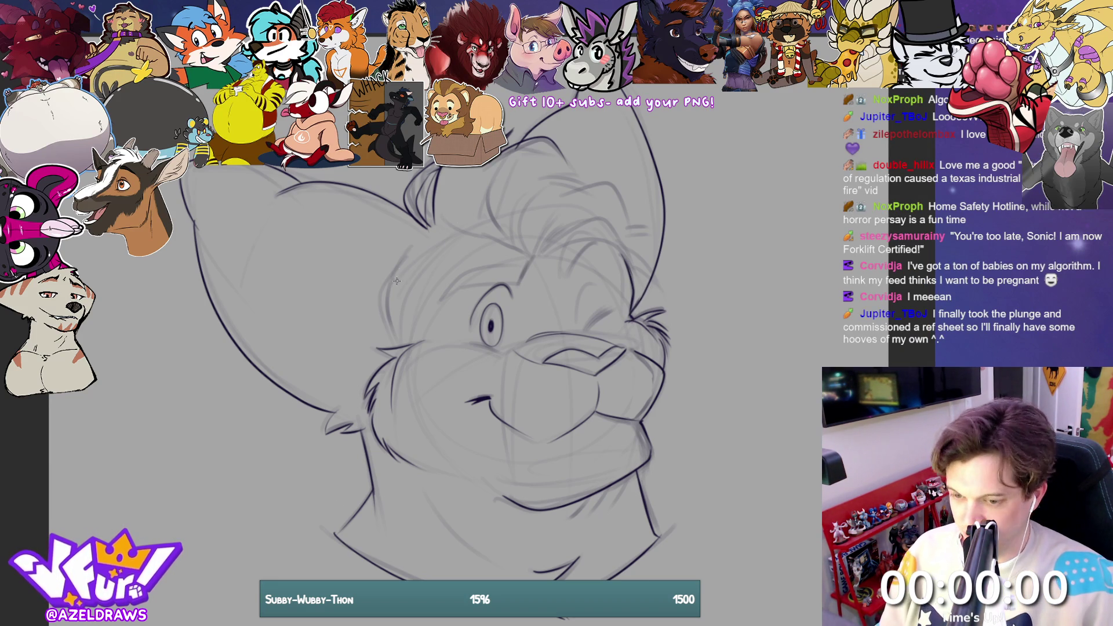
mouse_move(409, 248)
left_mouse_down()
mouse_move(390, 282)
mouse_move(383, 336)
left_mouse_up()
key("ctrl+z")
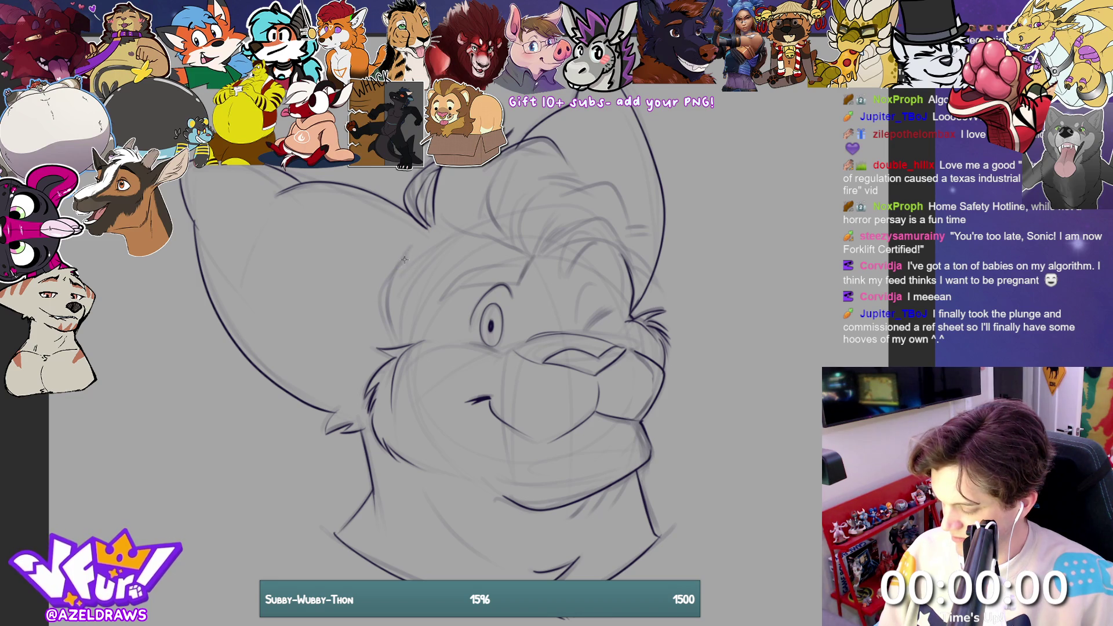
mouse_move(410, 246)
left_mouse_down()
mouse_move(383, 293)
mouse_move(379, 345)
left_mouse_up()
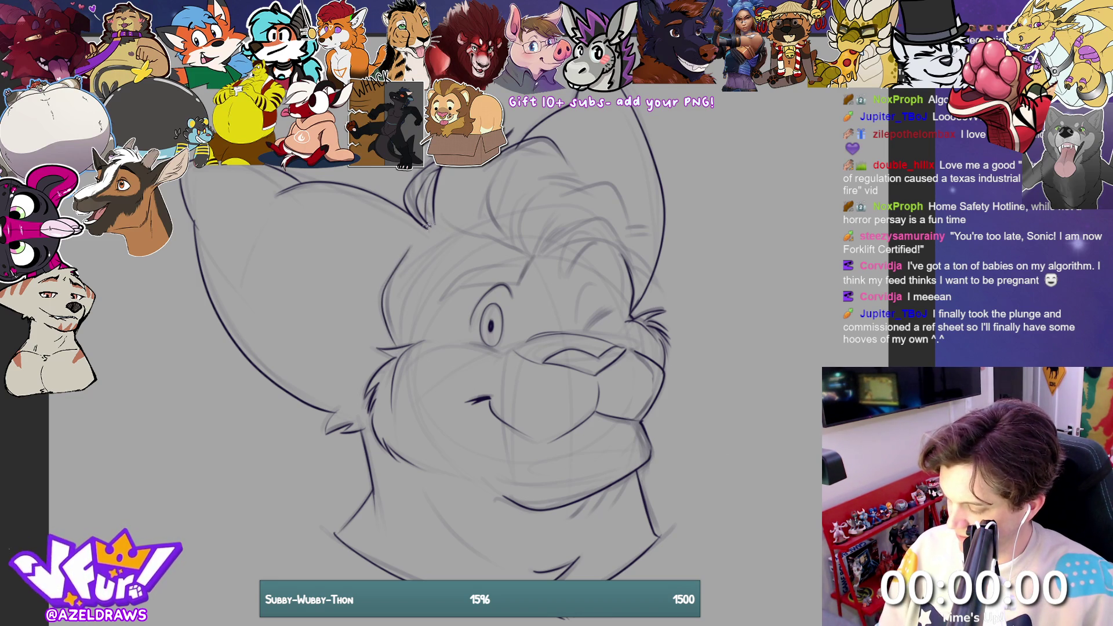
mouse_move(426, 222)
left_mouse_down()
mouse_move(535, 255)
mouse_move(510, 241)
mouse_move(497, 154)
left_mouse_up()
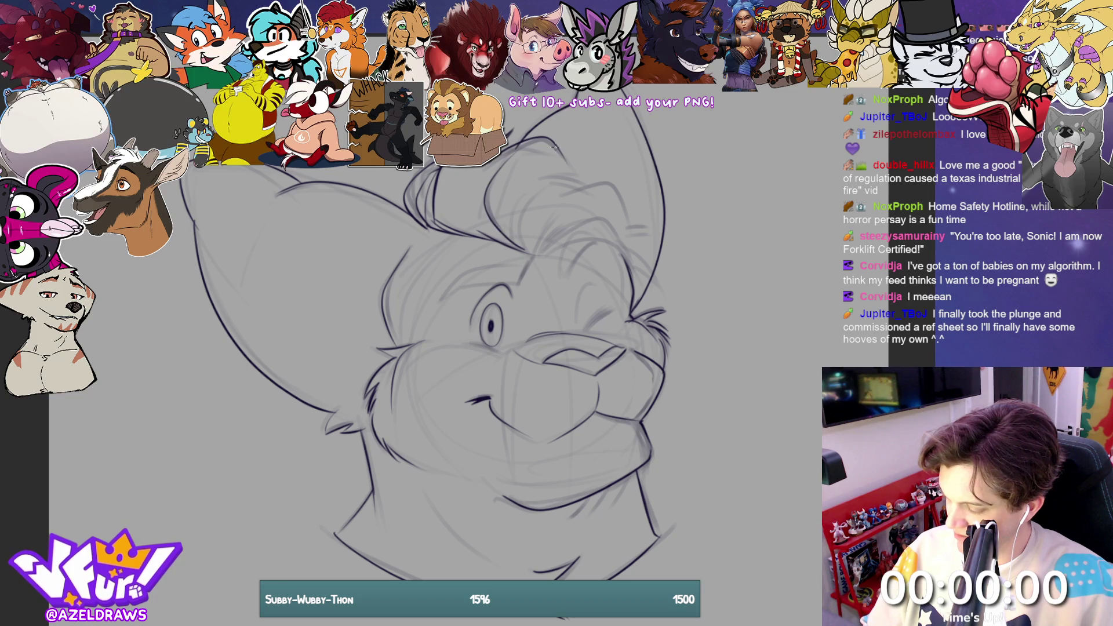
Step: Ink the tufted hair on the forehead
left_click_drag(530, 254, 507, 200)
left_click_drag(518, 200, 545, 182)
mouse_move(533, 255)
left_mouse_down()
mouse_move(520, 202)
mouse_move(586, 159)
mouse_move(586, 186)
mouse_move(606, 180)
mouse_move(651, 229)
left_mouse_up()
Step: Ink the brow line above and beside the right eye, redrawing it until it sits right
left_click_drag(530, 253, 575, 226)
mouse_move(543, 253)
left_mouse_down()
mouse_move(577, 228)
mouse_move(574, 238)
mouse_move(519, 255)
mouse_move(605, 238)
mouse_move(640, 276)
mouse_move(631, 241)
left_mouse_up()
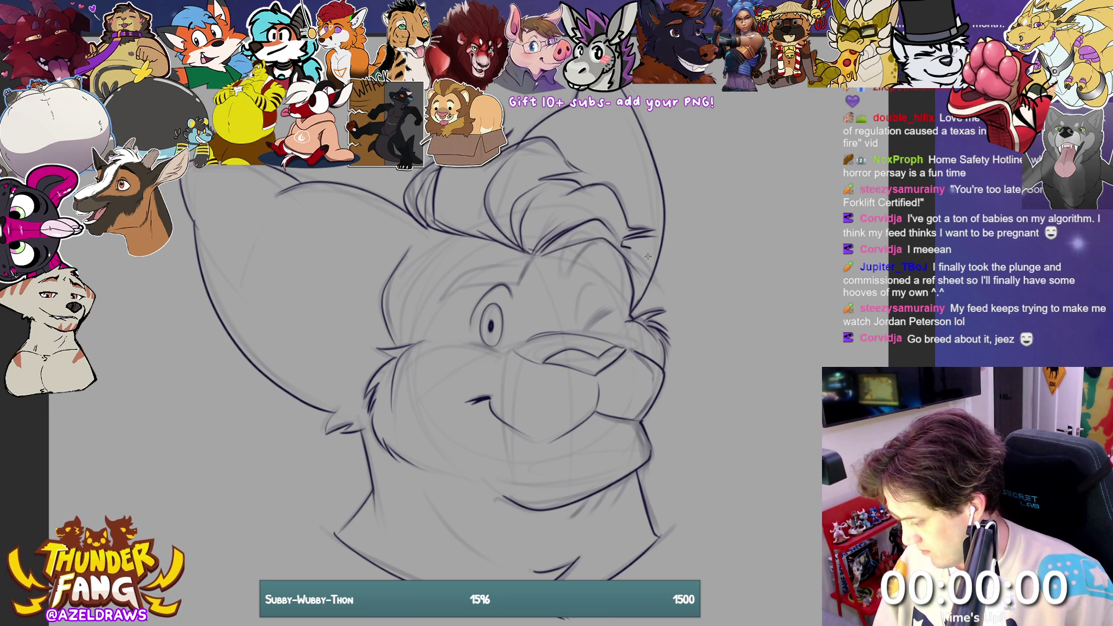
key("ctrl+z")
key("ctrl+z")
key("ctrl+z")
mouse_move(536, 260)
left_mouse_down()
mouse_move(611, 241)
mouse_move(655, 289)
left_mouse_up()
left_click_drag(624, 241, 665, 293)
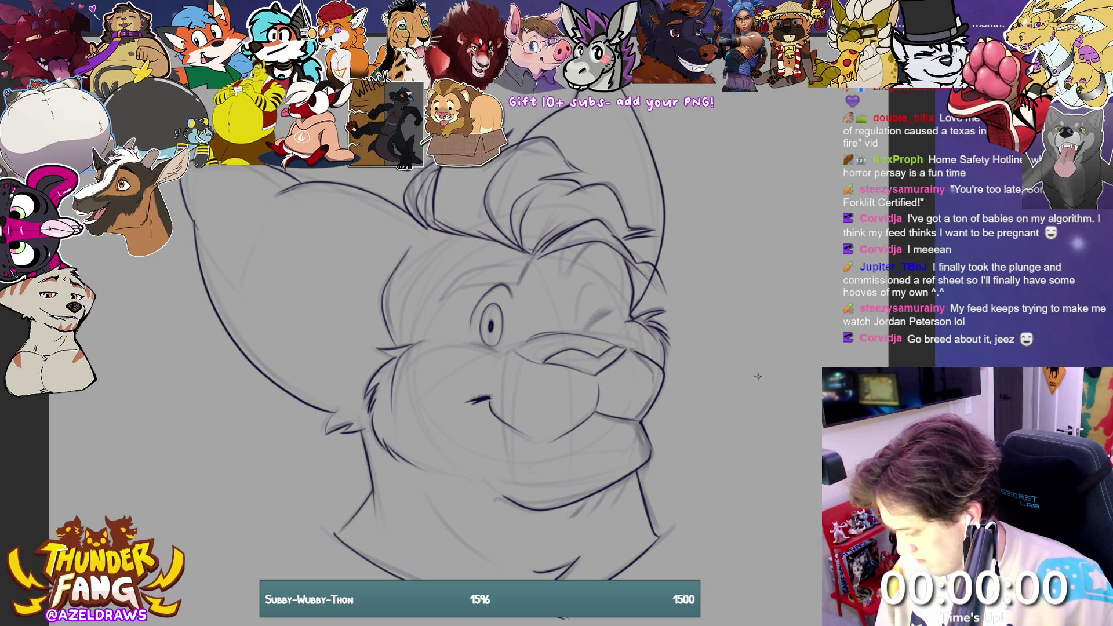
key("ctrl+z")
key("ctrl+z")
mouse_move(536, 260)
left_mouse_down()
mouse_move(605, 240)
mouse_move(660, 301)
left_mouse_up()
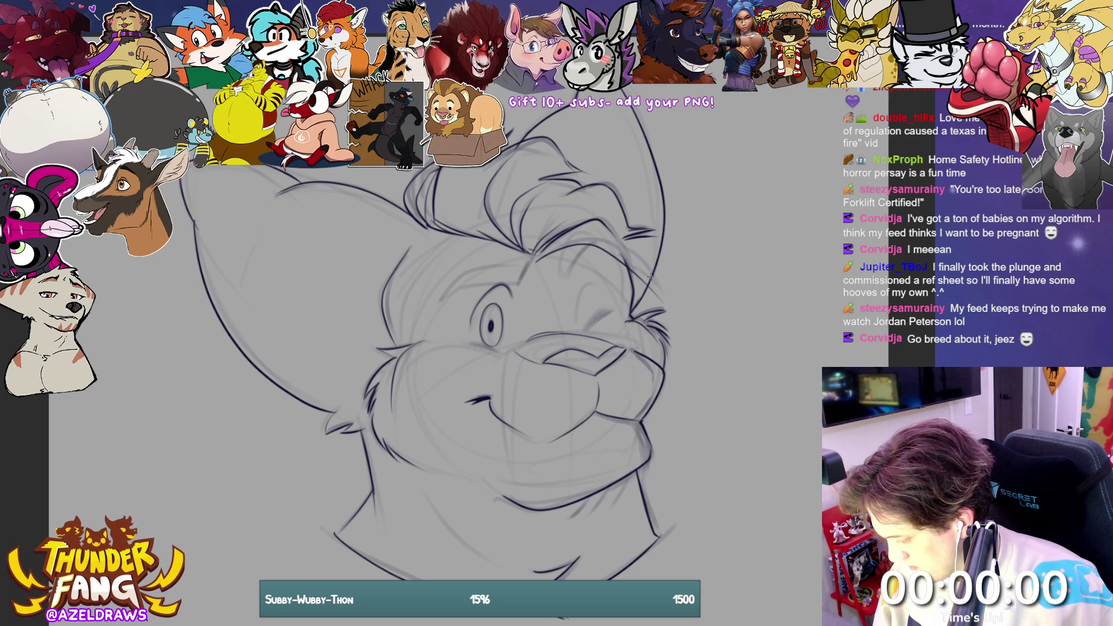
left_click_drag(618, 231, 633, 262)
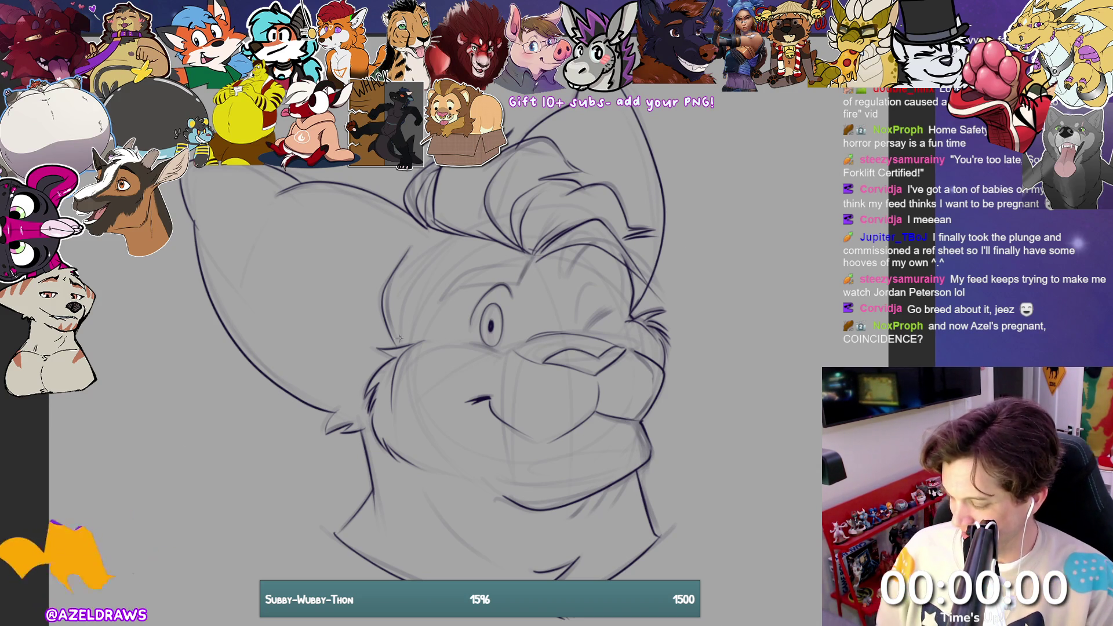
Step: Ink the eyebrow strokes, the closed winking right eye line and fur tufts along the chin
mouse_move(448, 294)
left_mouse_down()
mouse_move(438, 302)
mouse_move(464, 286)
mouse_move(515, 284)
left_mouse_up()
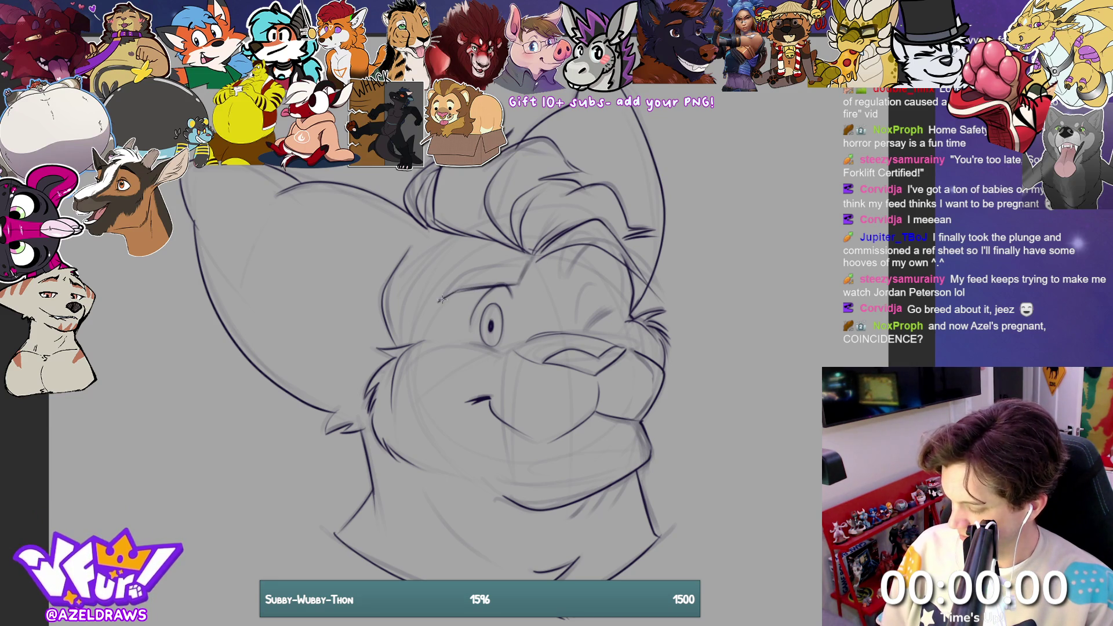
mouse_move(441, 299)
left_mouse_down()
mouse_move(468, 271)
mouse_move(514, 262)
mouse_move(525, 273)
left_mouse_up()
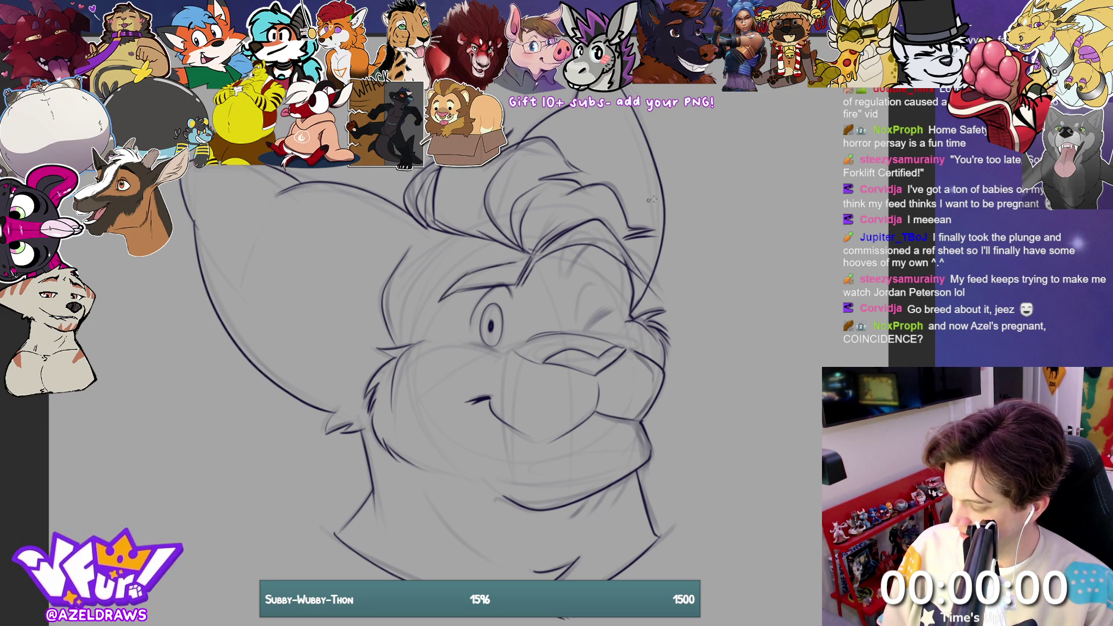
mouse_move(559, 250)
left_mouse_down()
mouse_move(565, 276)
mouse_move(609, 241)
left_mouse_up()
left_click_drag(562, 269, 600, 235)
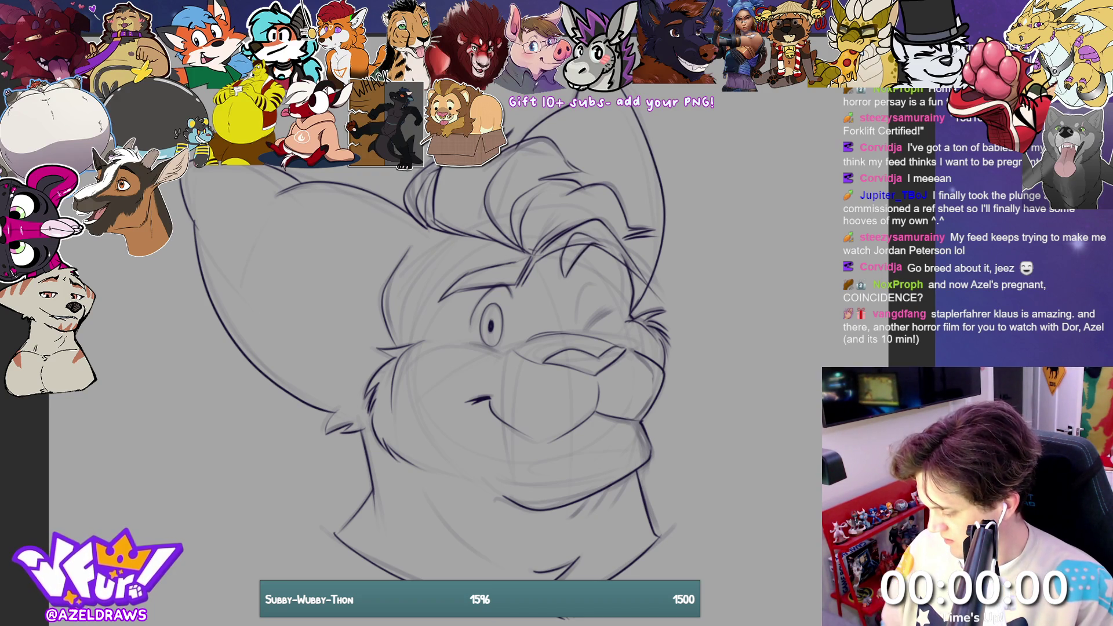
left_click_drag(575, 298, 601, 286)
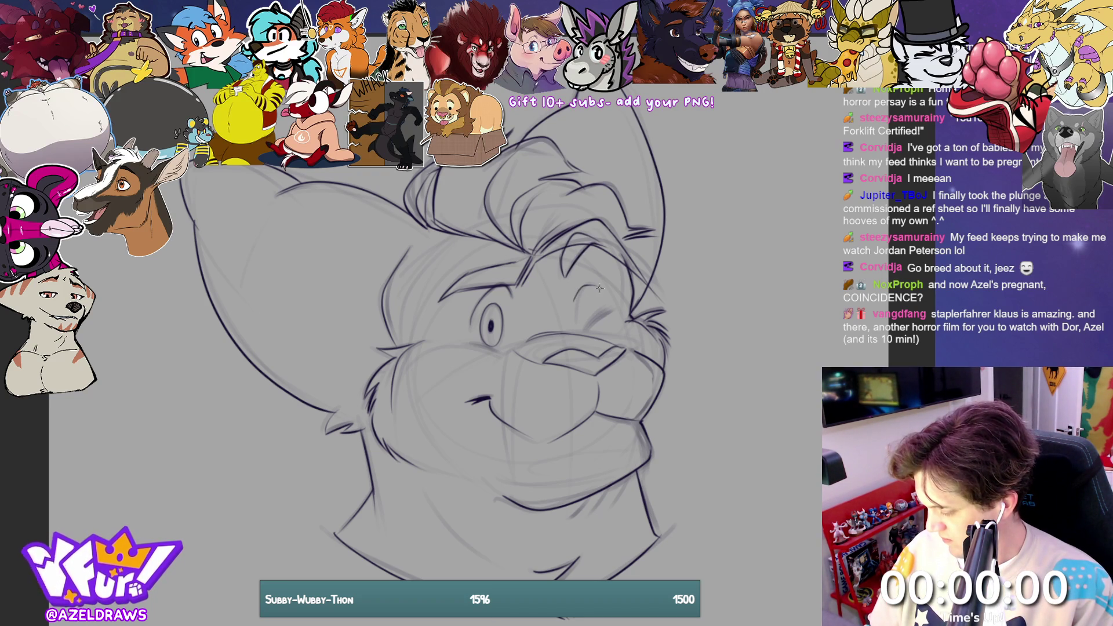
key("ctrl+z")
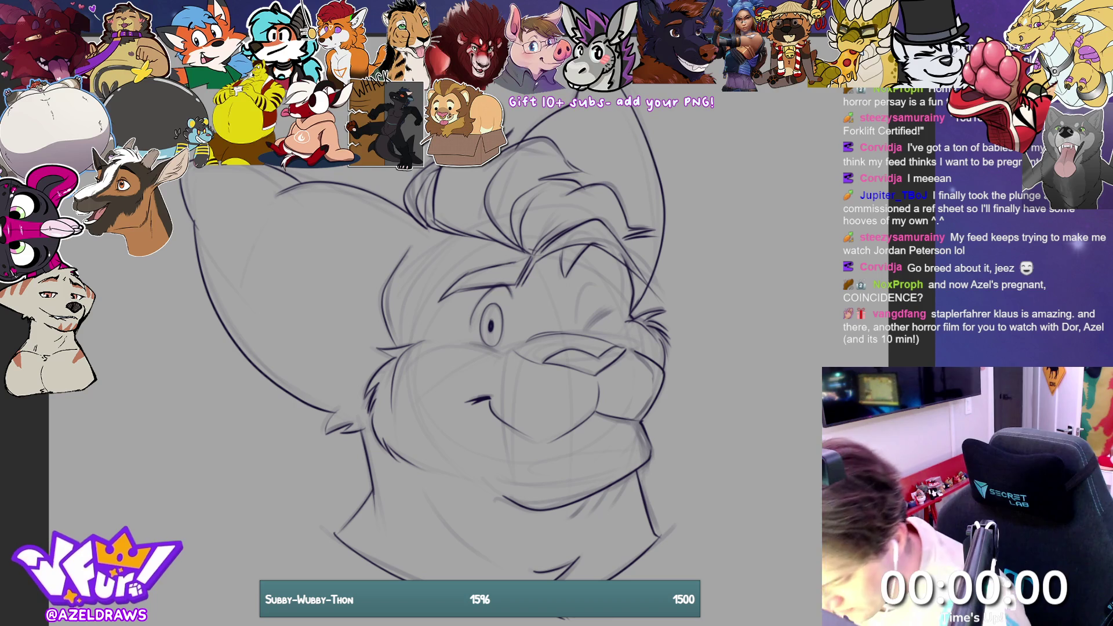
left_click_drag(572, 242, 595, 229)
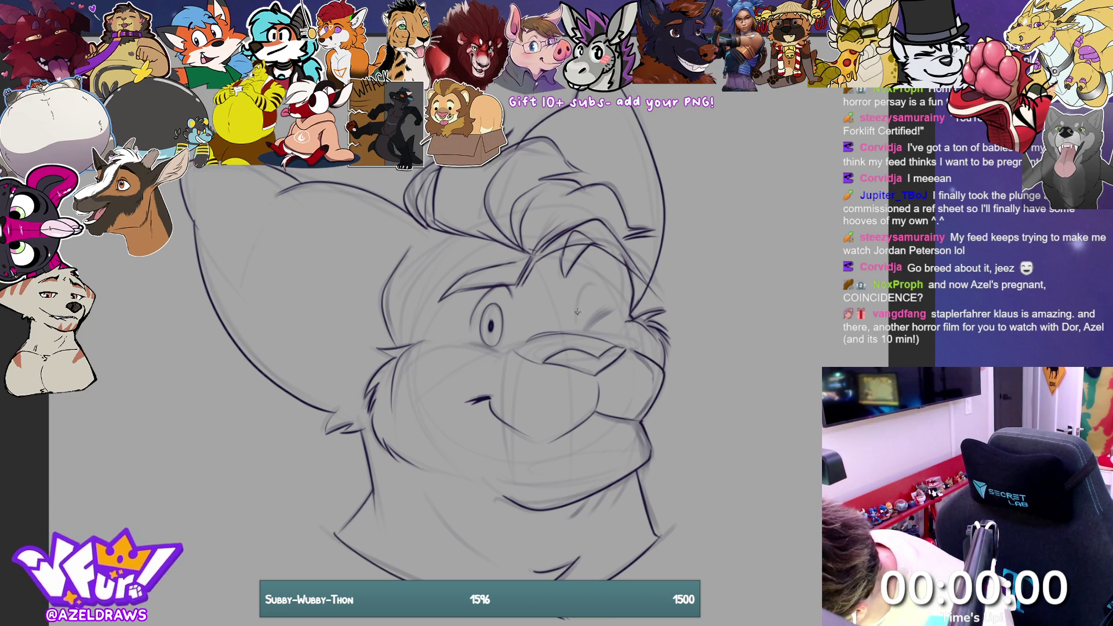
left_click_drag(585, 330, 606, 310)
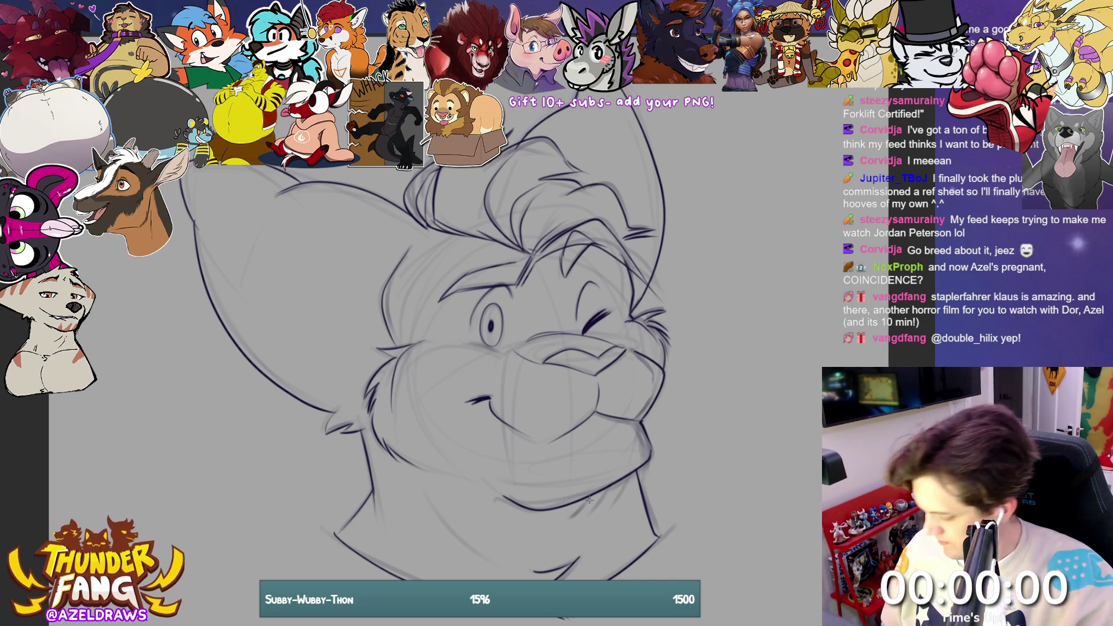
mouse_move(595, 490)
left_mouse_down()
mouse_move(578, 510)
mouse_move(599, 497)
left_mouse_up()
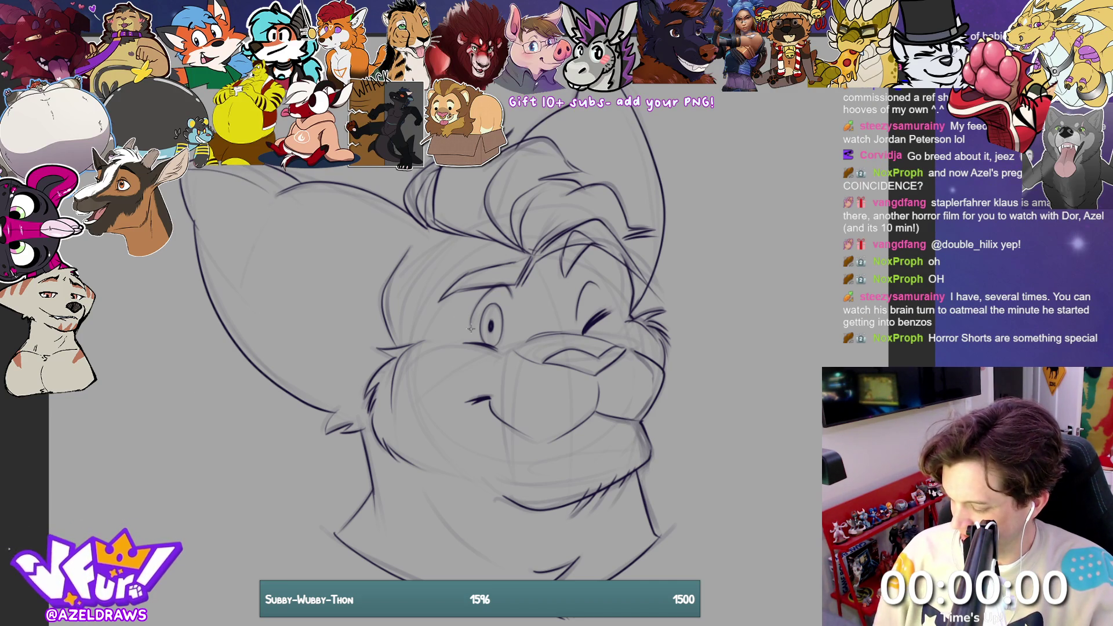
Step: Ink the inner ear line, redrawing the upper stroke once, then hide the rough sketch layer
left_click_drag(277, 200, 384, 244)
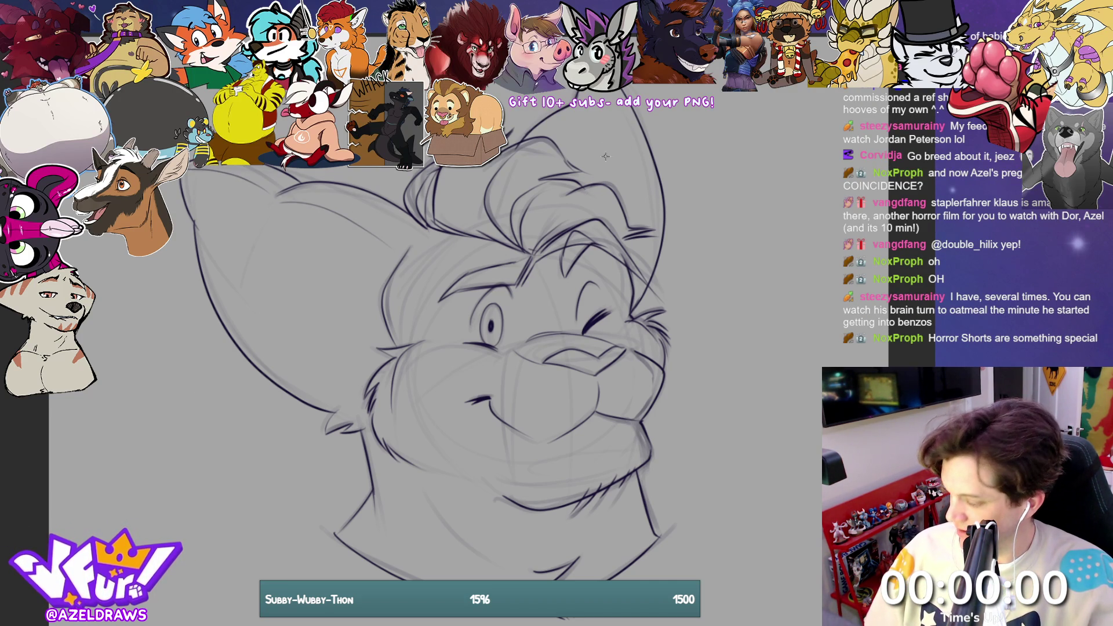
left_click_drag(585, 180, 603, 107)
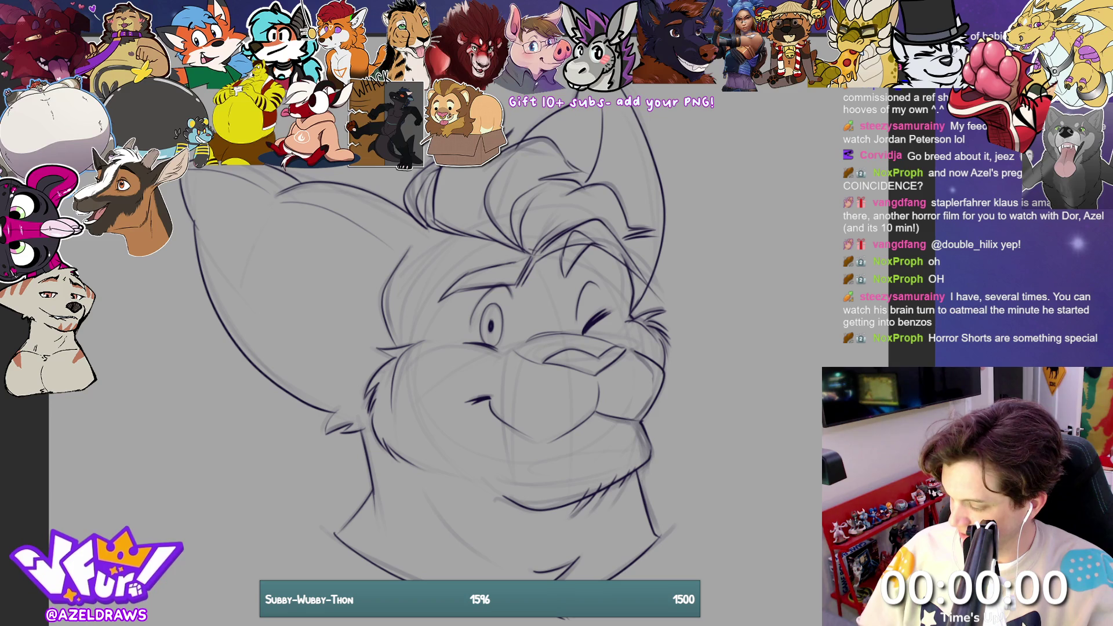
key("ctrl+z")
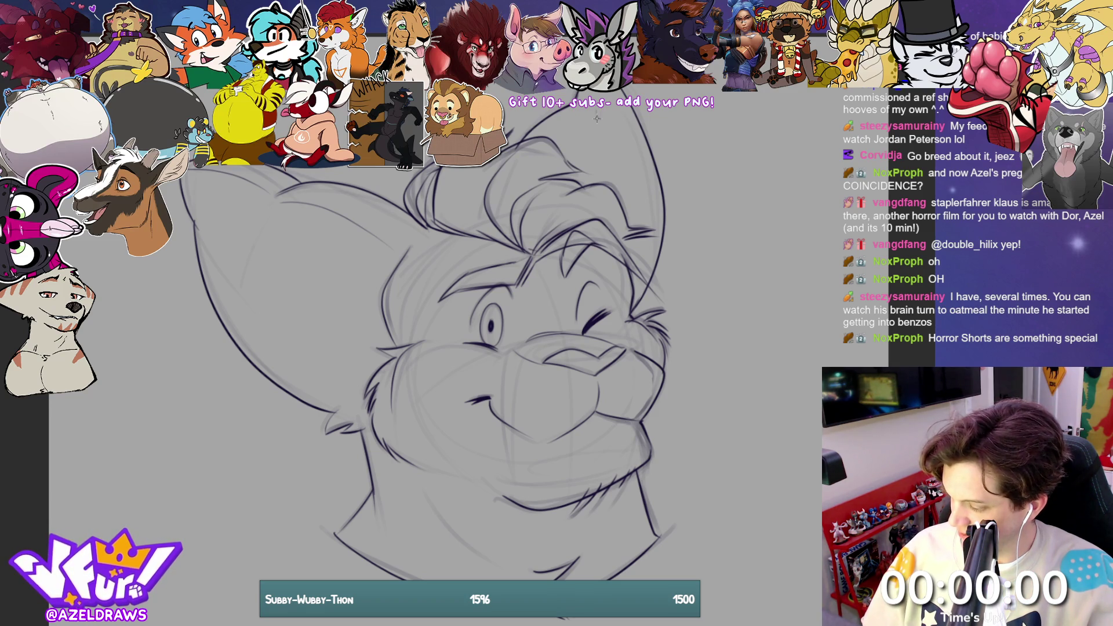
left_click_drag(599, 115, 579, 186)
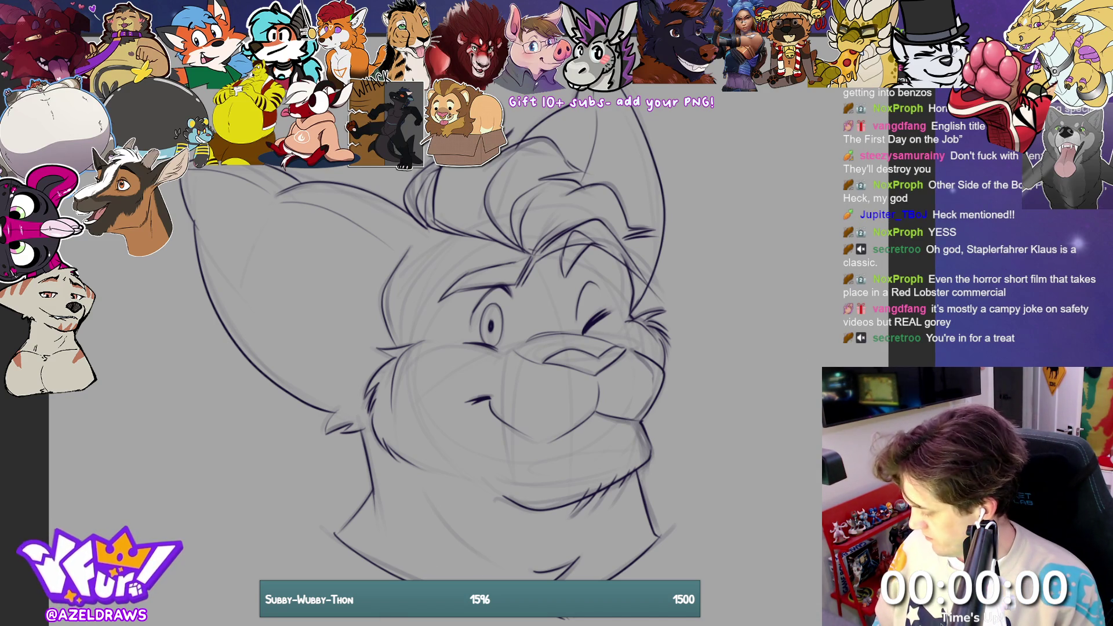
key("Delete")
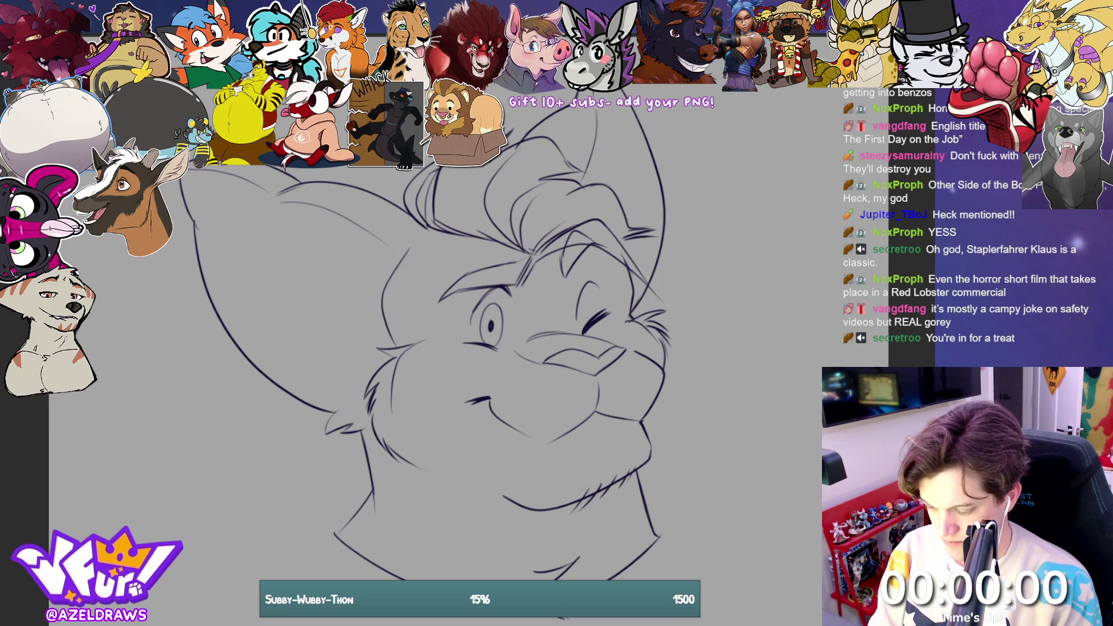
Step: Discard two trial mouth strokes, then lasso-fill the nose and left eyebrow marking in grey
mouse_move(555, 346)
left_mouse_down()
mouse_move(537, 368)
mouse_move(631, 361)
left_mouse_up()
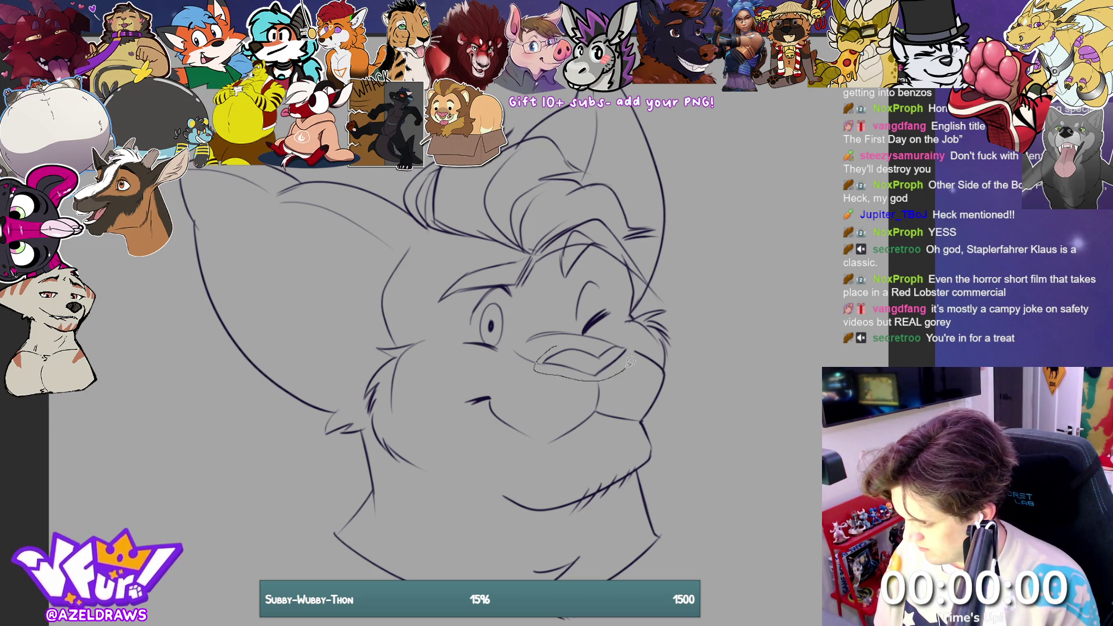
key("ctrl+z")
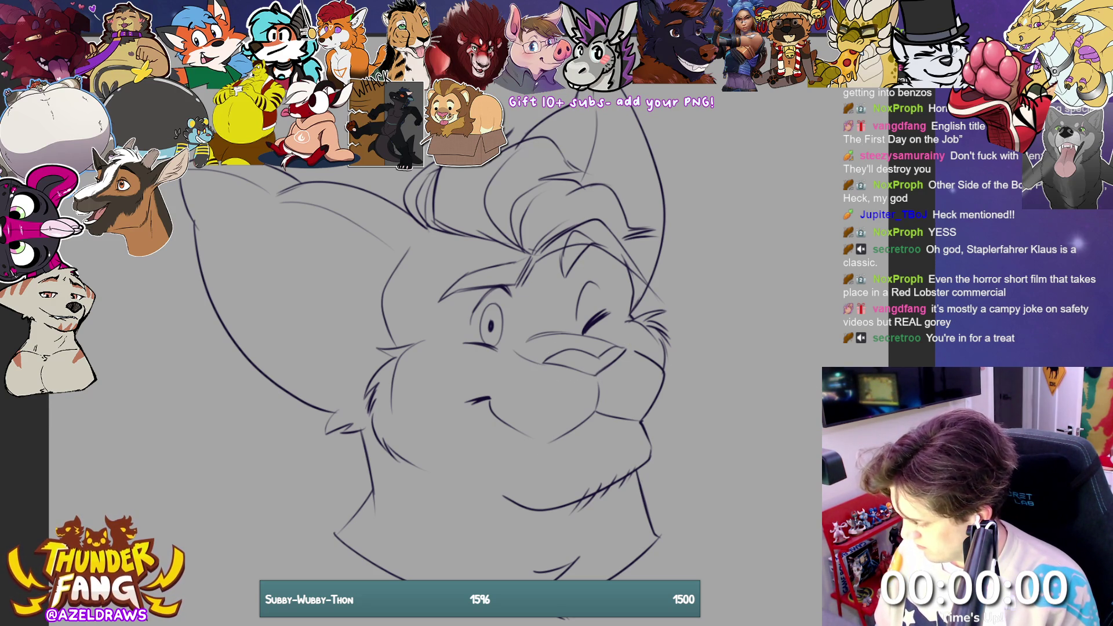
mouse_move(605, 341)
left_mouse_down()
mouse_move(580, 340)
mouse_move(542, 365)
mouse_move(614, 371)
mouse_move(635, 348)
mouse_move(542, 361)
mouse_move(638, 351)
mouse_move(571, 342)
left_mouse_up()
key("ctrl+z")
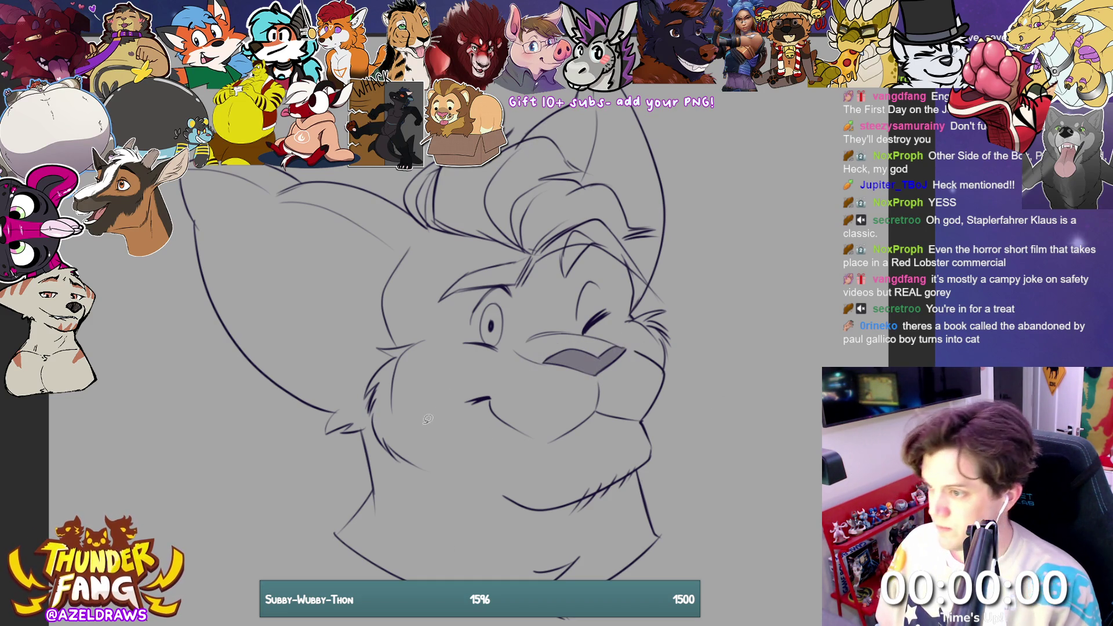
mouse_move(453, 269)
left_mouse_down()
mouse_move(451, 297)
mouse_move(539, 281)
mouse_move(443, 274)
mouse_move(446, 297)
left_mouse_up()
mouse_move(563, 237)
left_mouse_down()
mouse_move(565, 276)
mouse_move(600, 234)
mouse_move(561, 255)
left_mouse_up()
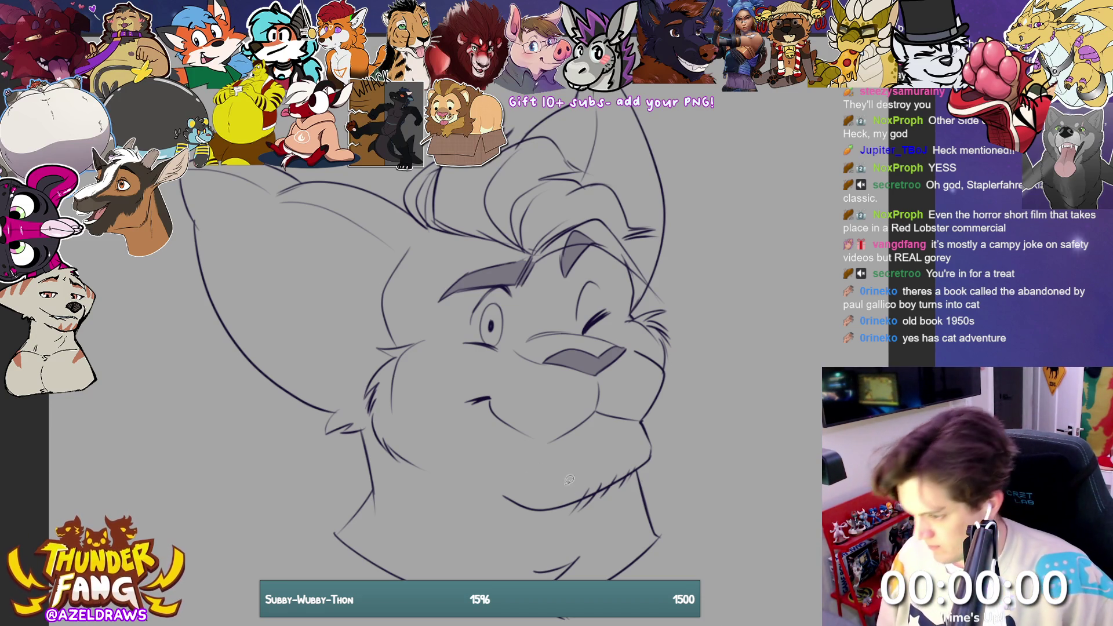
Step: Lasso-fill grey markings on the chin and top of the head, then trace a stripe on the left ear
mouse_move(517, 504)
left_mouse_down()
mouse_move(559, 450)
mouse_move(565, 497)
mouse_move(522, 502)
left_mouse_up()
mouse_move(588, 494)
left_mouse_down()
mouse_move(619, 433)
mouse_move(606, 489)
mouse_move(597, 484)
mouse_move(638, 433)
mouse_move(653, 452)
mouse_move(632, 470)
left_mouse_up()
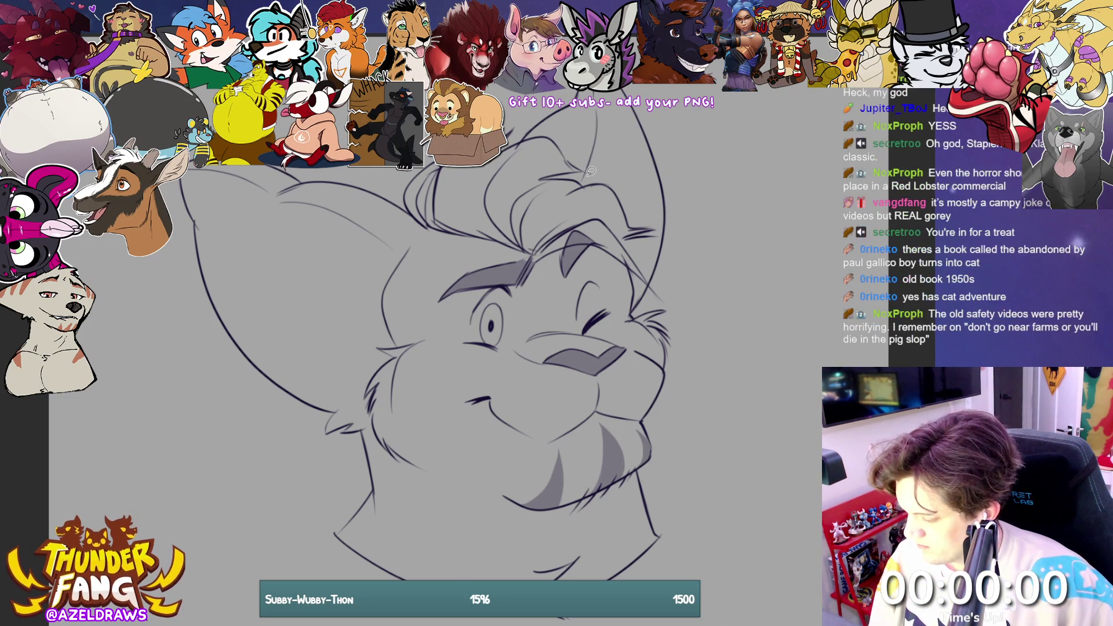
mouse_move(561, 160)
left_mouse_down()
mouse_move(625, 179)
mouse_move(625, 150)
mouse_move(544, 163)
left_mouse_up()
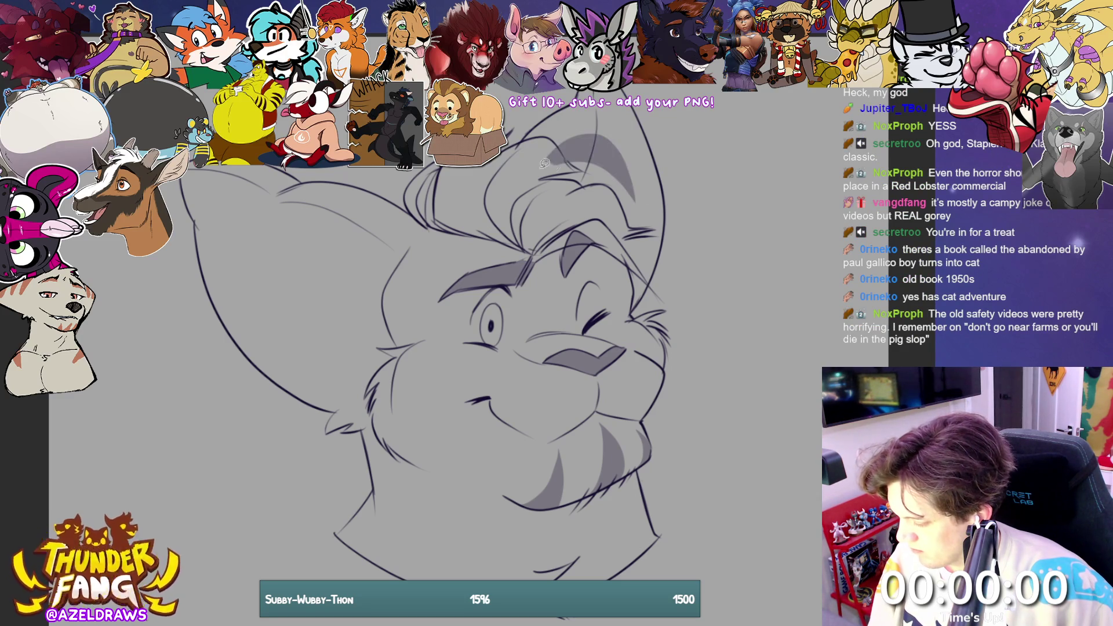
mouse_move(572, 110)
left_mouse_down()
mouse_move(590, 118)
mouse_move(615, 101)
mouse_move(565, 93)
left_mouse_up()
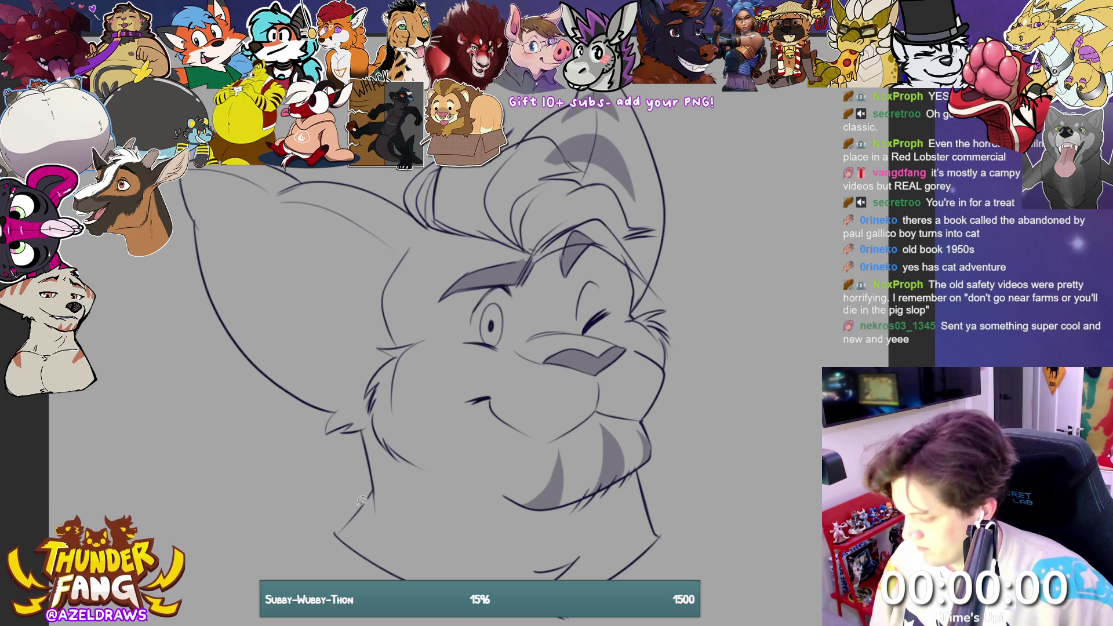
mouse_move(418, 226)
left_mouse_down()
mouse_move(366, 322)
mouse_move(342, 242)
mouse_move(371, 202)
mouse_move(354, 269)
mouse_move(326, 248)
mouse_move(342, 200)
mouse_move(259, 279)
mouse_move(264, 194)
mouse_move(216, 237)
mouse_move(210, 173)
left_mouse_up()
key("ctrl+z")
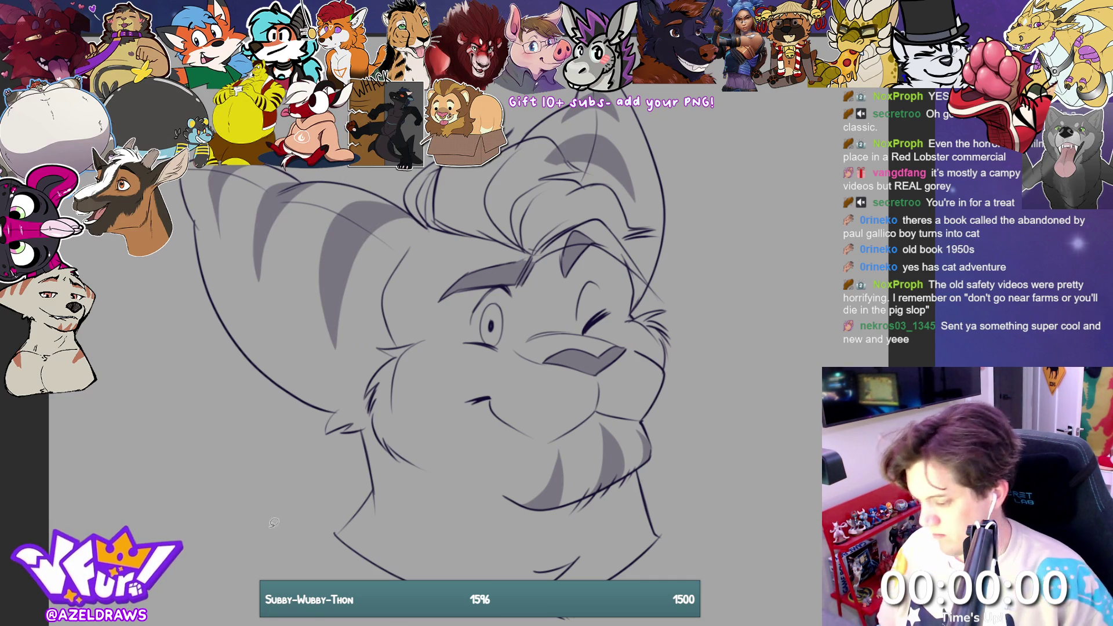
Step: Remove the trial stripes along the ear's outer edge
key("ctrl+z")
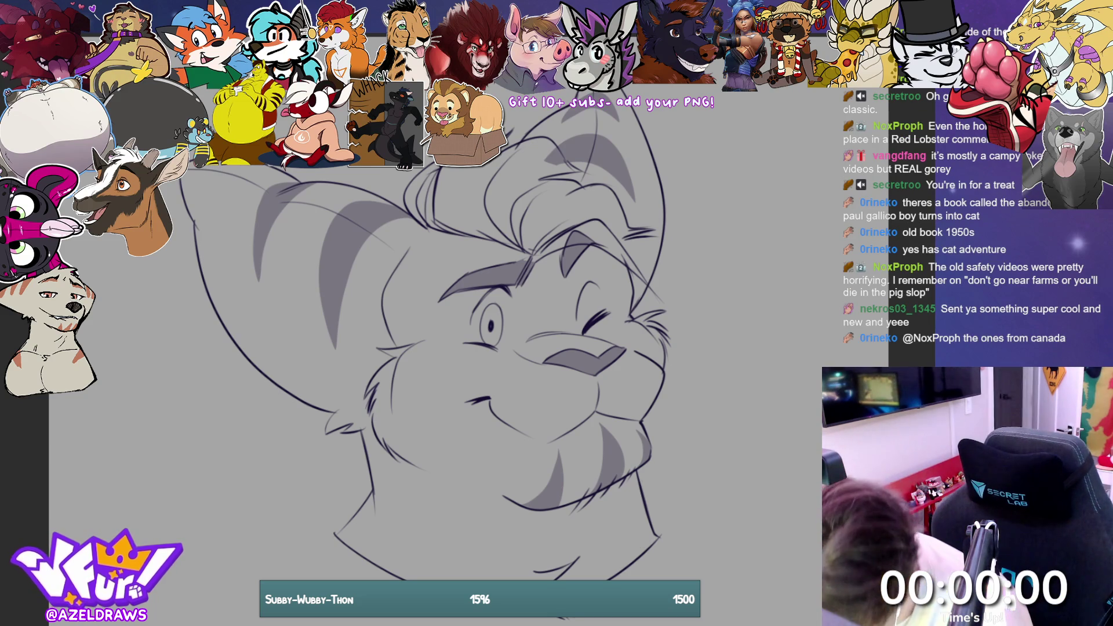
mouse_move(240, 167)
left_mouse_down()
mouse_move(218, 237)
mouse_move(213, 168)
mouse_move(231, 232)
mouse_move(251, 168)
left_mouse_up()
key("ctrl+z")
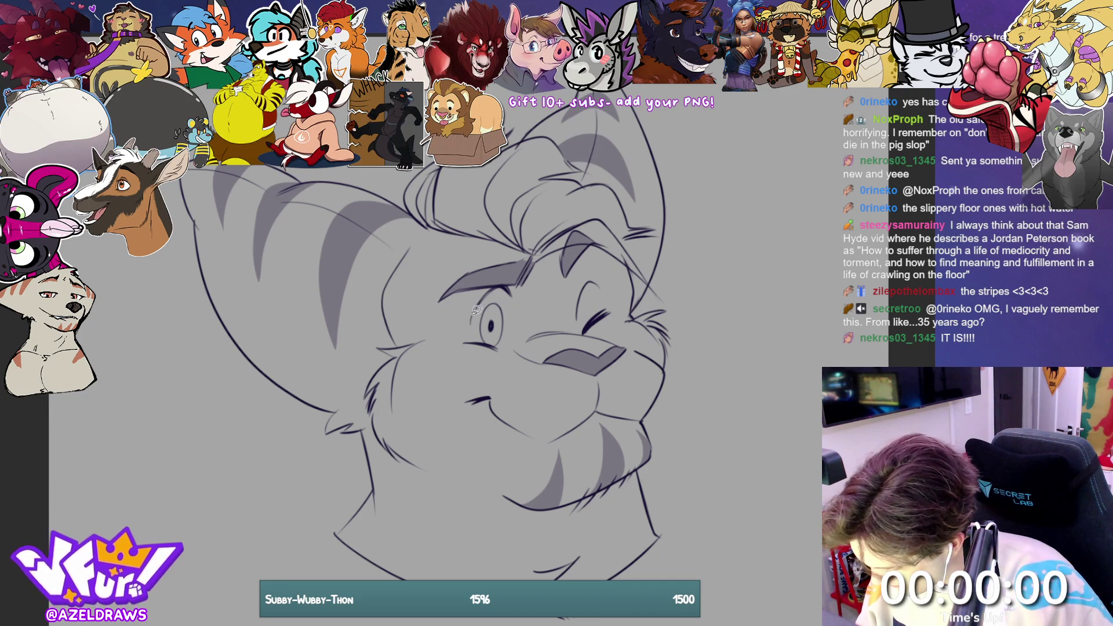
Step: Clear the open eye's white fill and lasso-fill it with light grey
mouse_move(474, 308)
left_mouse_down()
mouse_move(489, 340)
mouse_move(511, 333)
mouse_move(512, 291)
mouse_move(478, 295)
mouse_move(475, 339)
mouse_move(496, 347)
mouse_move(514, 308)
mouse_move(499, 279)
mouse_move(471, 304)
left_mouse_up()
key("ctrl+z")
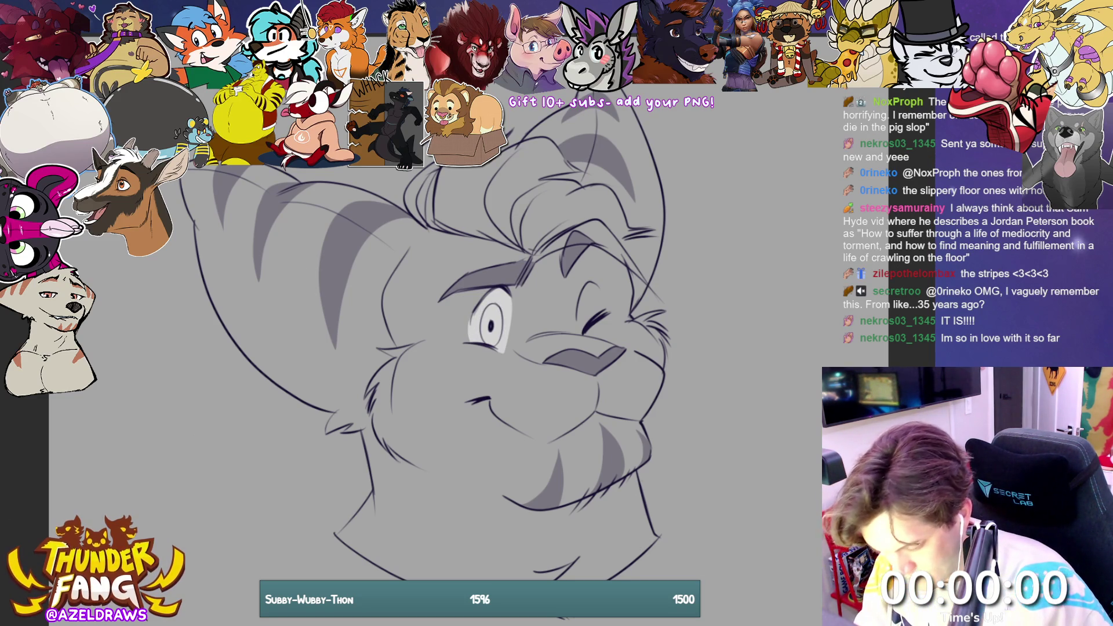
mouse_move(512, 288)
left_mouse_down()
mouse_move(481, 310)
mouse_move(504, 326)
mouse_move(510, 299)
left_mouse_up()
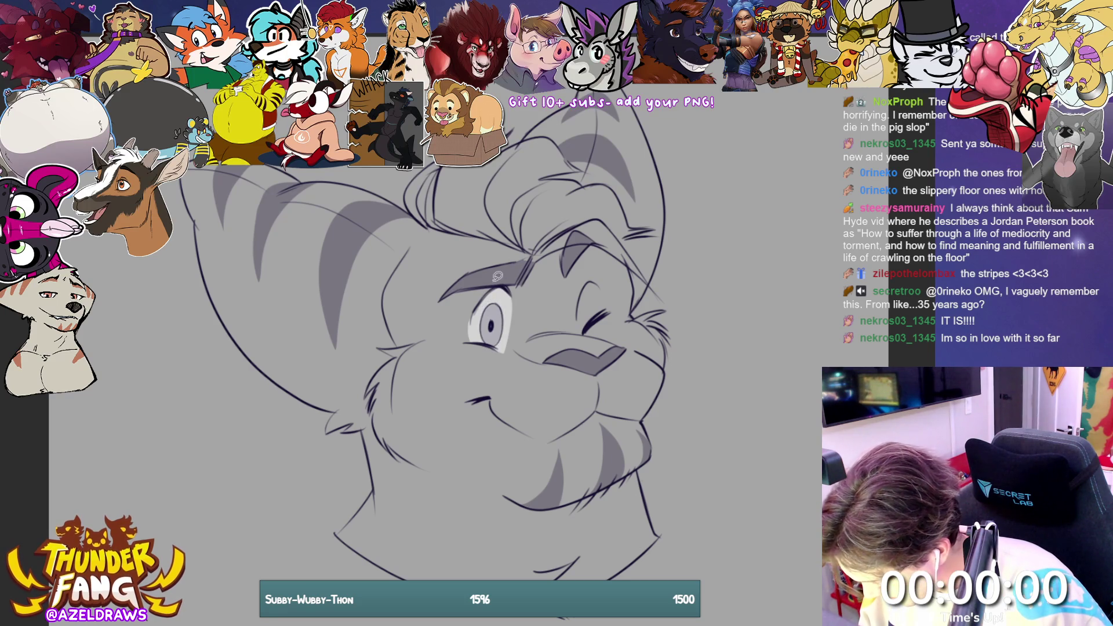
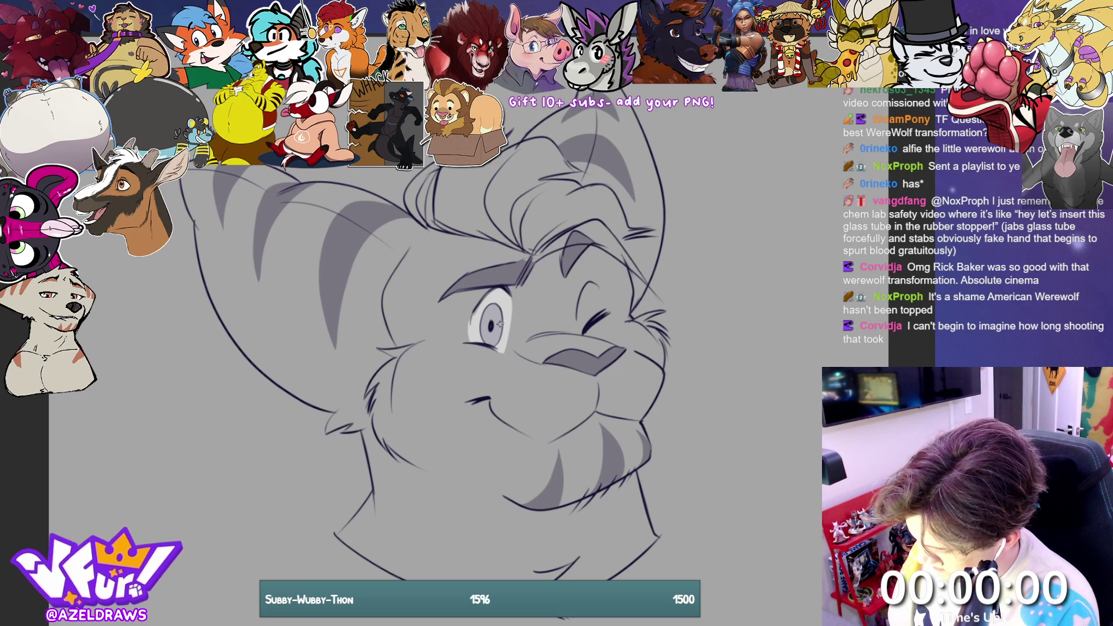
Step: Dab a white catchlight in the striped cat's eye and ink a darker line along its lower jaw
left_click_drag(498, 327, 503, 323)
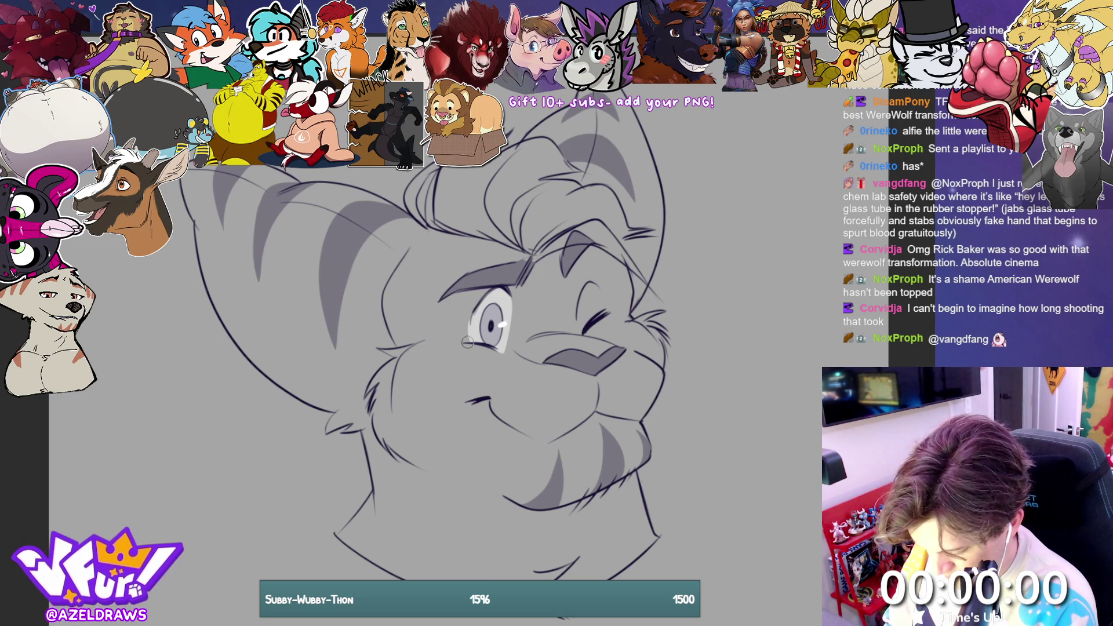
mouse_move(510, 503)
left_mouse_down()
mouse_move(587, 510)
mouse_move(574, 504)
left_mouse_up()
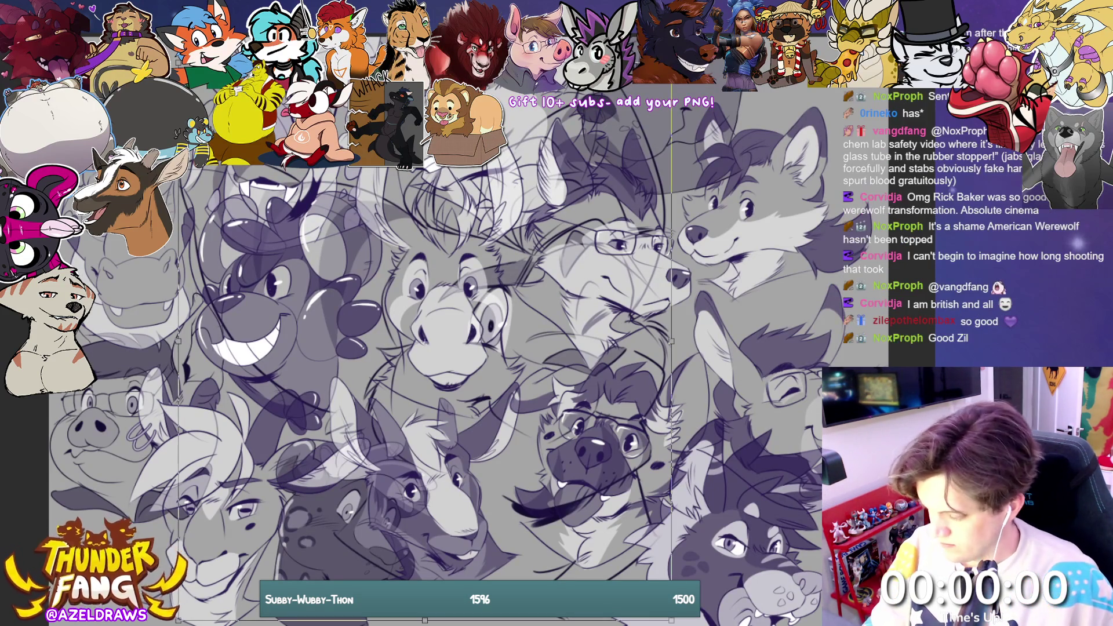
Step: Scale the whole collage of heads down with Ctrl+T so it fits inside the canvas, then zoom out
key("ctrl+t")
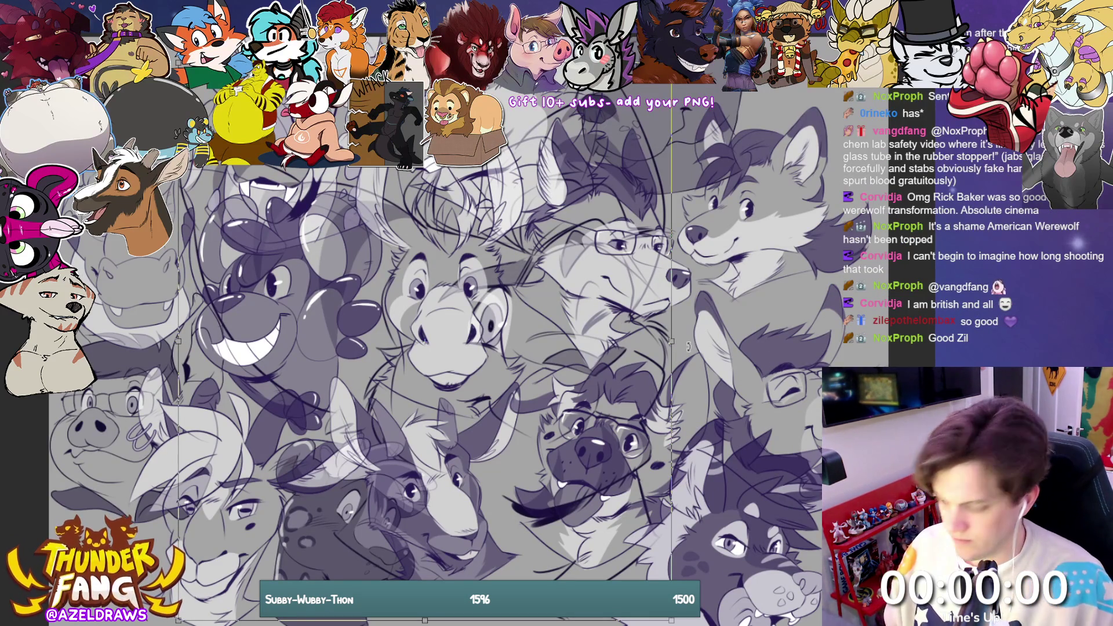
mouse_move(671, 342)
left_mouse_down()
mouse_move(447, 343)
mouse_move(405, 388)
mouse_move(221, 226)
left_mouse_up()
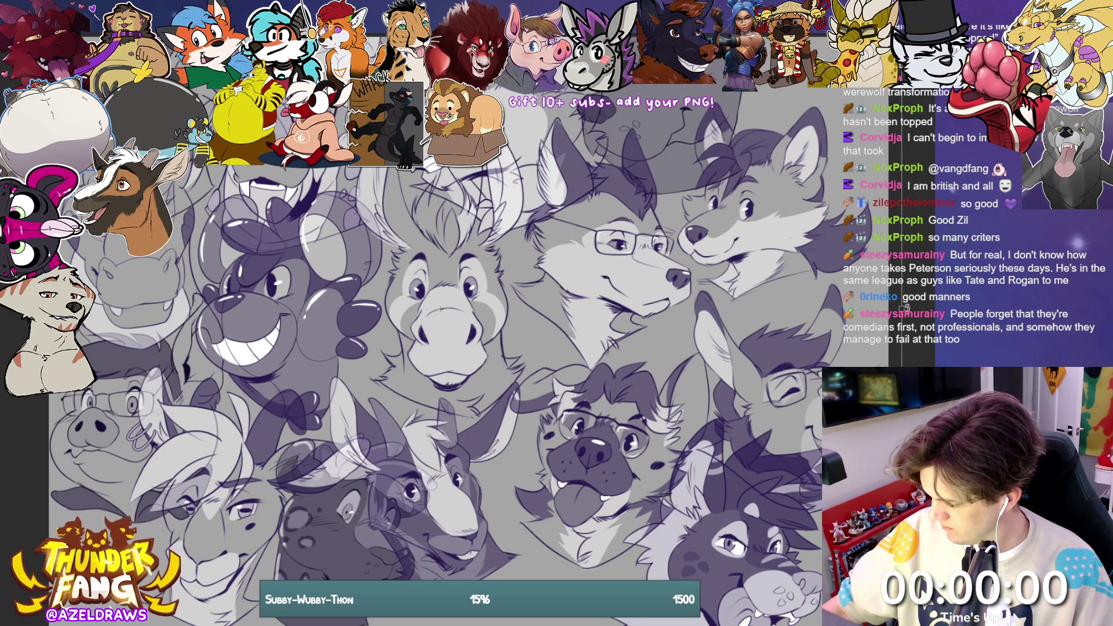
left_click_drag(903, 308, 849, 311)
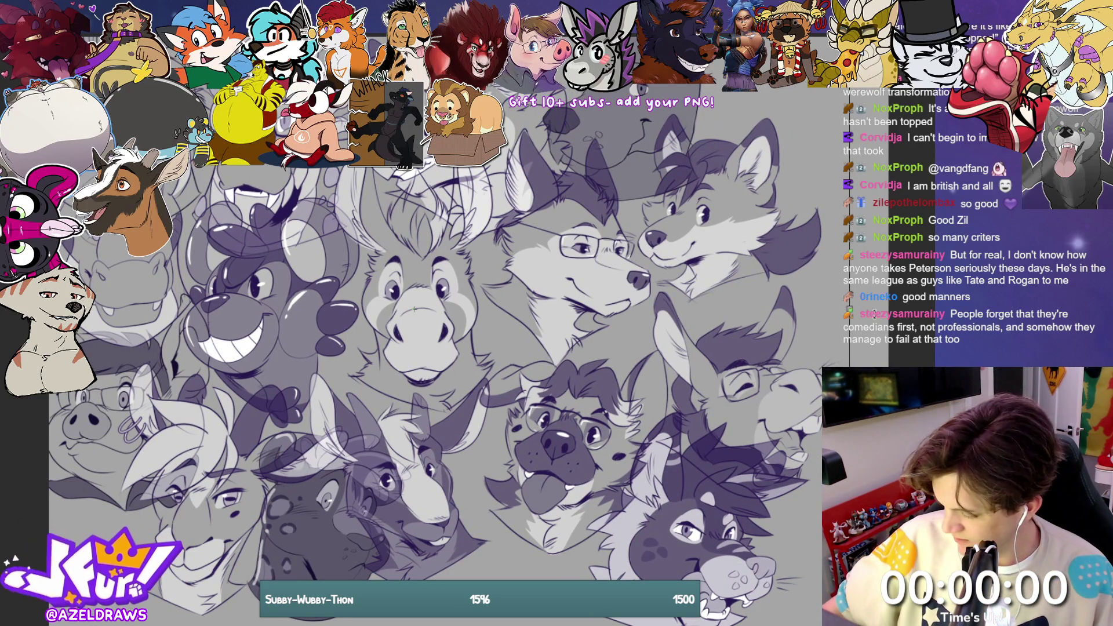
left_click_drag(256, 285, 313, 296)
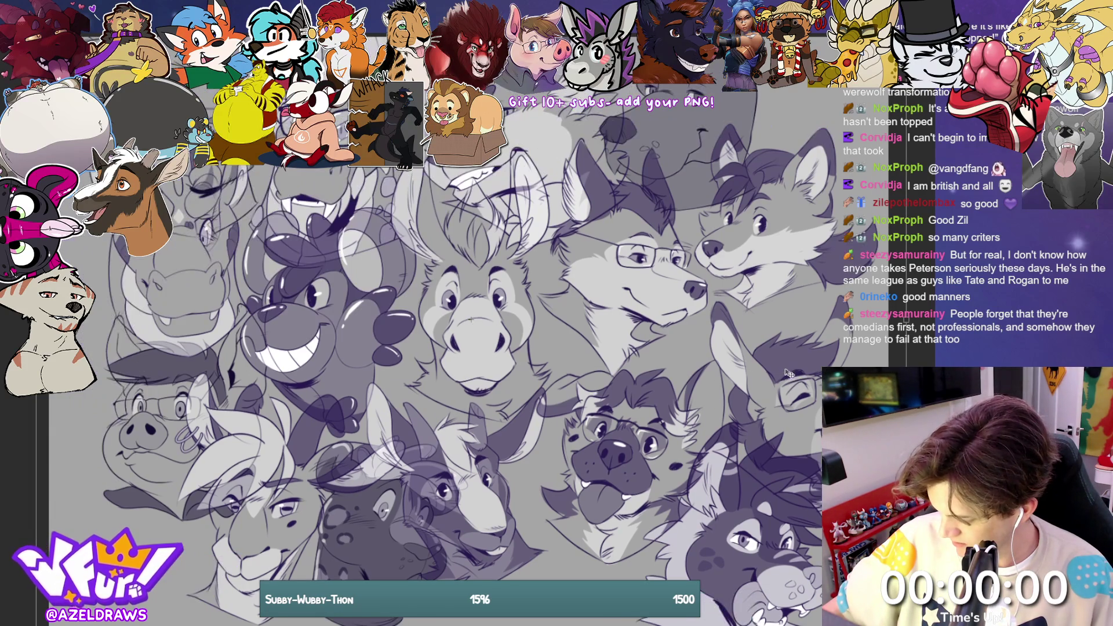
left_click_drag(470, 318, 470, 319)
key("ctrl+z")
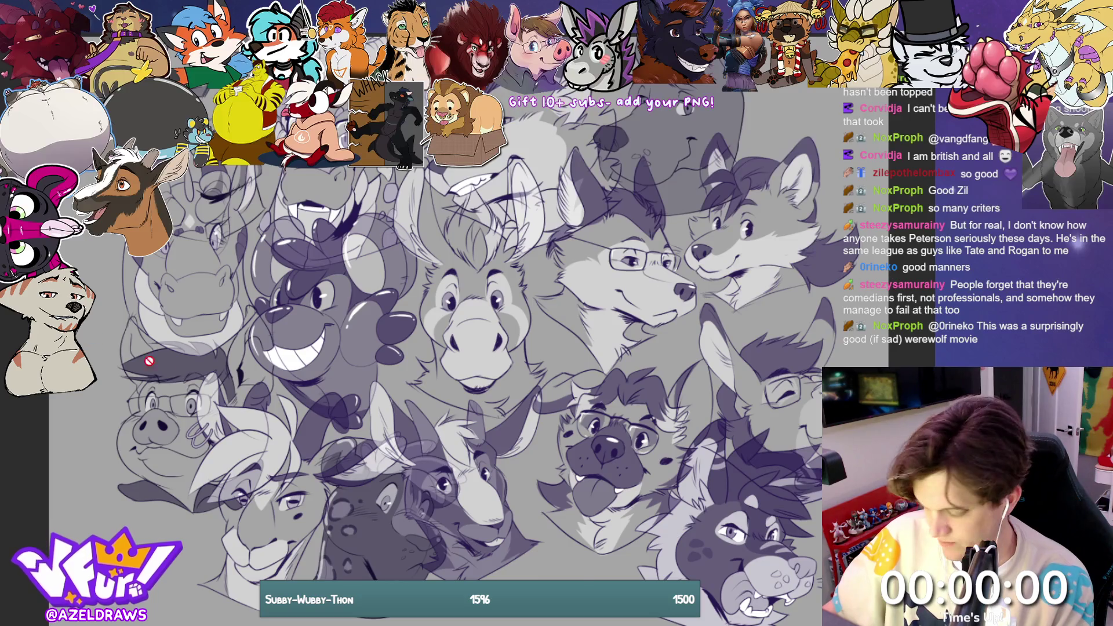
key("ctrl+minus")
key("ctrl+minus")
key("ctrl+minus")
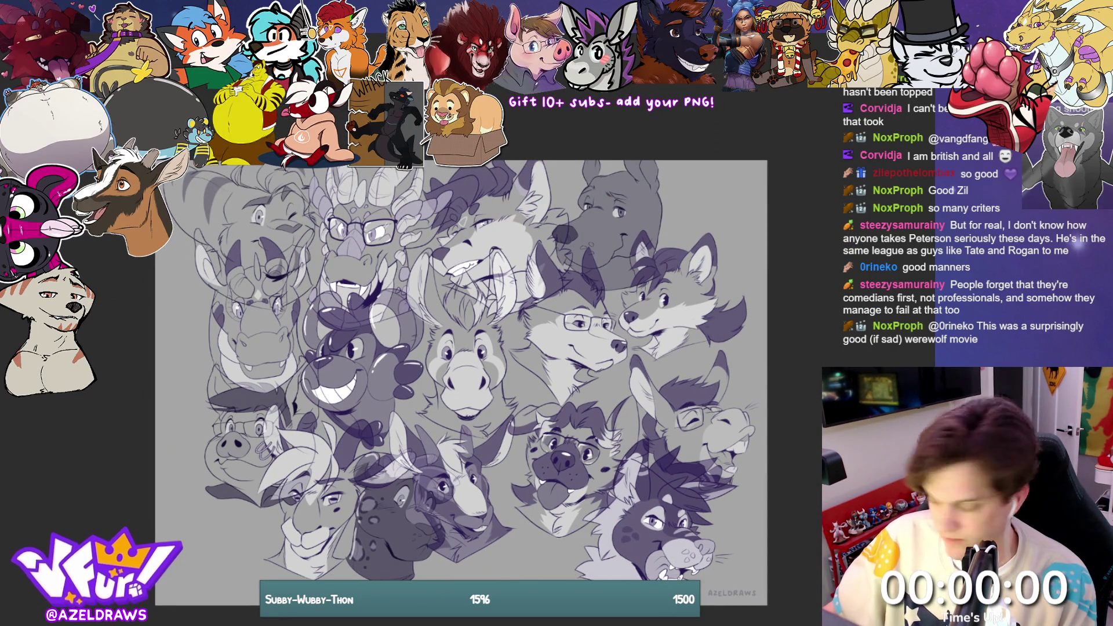
Step: Move the pig head left and the white-haired head down-right, and raise the dog and dark wolf heads
left_click_drag(478, 262, 488, 253)
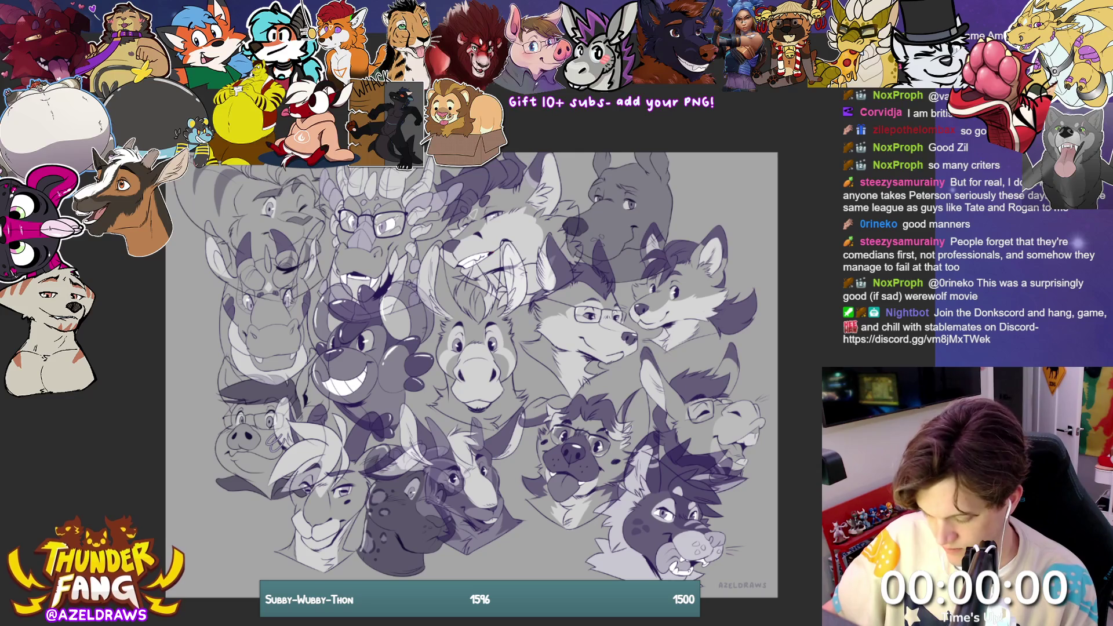
left_click_drag(259, 462, 311, 476)
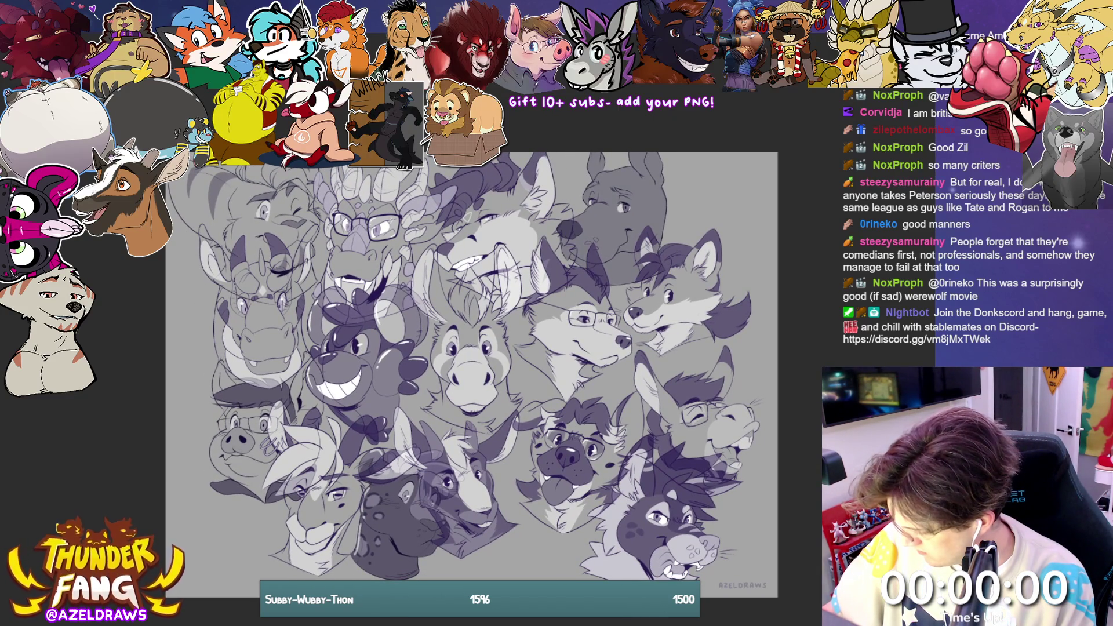
mouse_move(240, 458)
left_mouse_down()
mouse_move(212, 481)
mouse_move(210, 467)
left_mouse_up()
mouse_move(335, 540)
left_mouse_down()
mouse_move(353, 548)
mouse_move(368, 532)
mouse_move(461, 554)
mouse_move(453, 568)
left_mouse_up()
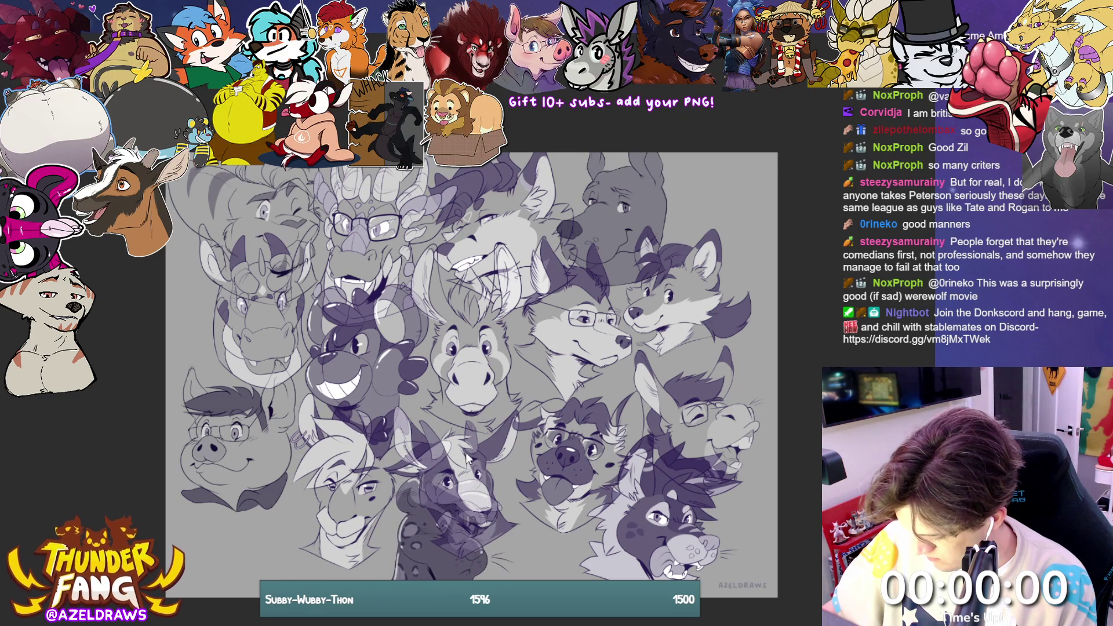
left_click_drag(478, 489, 553, 489)
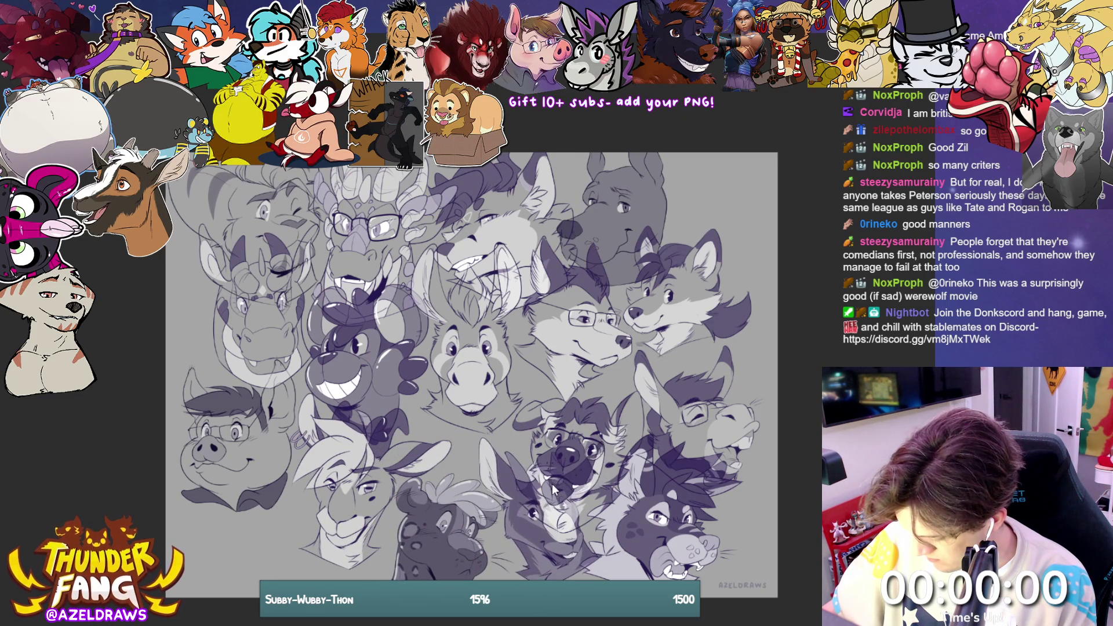
left_click_drag(565, 422, 553, 363)
mouse_move(703, 420)
left_mouse_down()
mouse_move(690, 400)
mouse_move(792, 520)
mouse_move(767, 513)
left_mouse_up()
left_click_drag(651, 532, 670, 408)
Step: Bring the glasses donkey to the centre, the dark donkey lower right, and shift the donkey head left
mouse_move(746, 512)
left_mouse_down()
mouse_move(656, 527)
mouse_move(278, 362)
mouse_move(642, 532)
mouse_move(660, 522)
mouse_move(652, 248)
mouse_move(694, 489)
mouse_move(680, 538)
mouse_move(642, 541)
mouse_move(642, 526)
mouse_move(527, 540)
mouse_move(537, 529)
left_mouse_up()
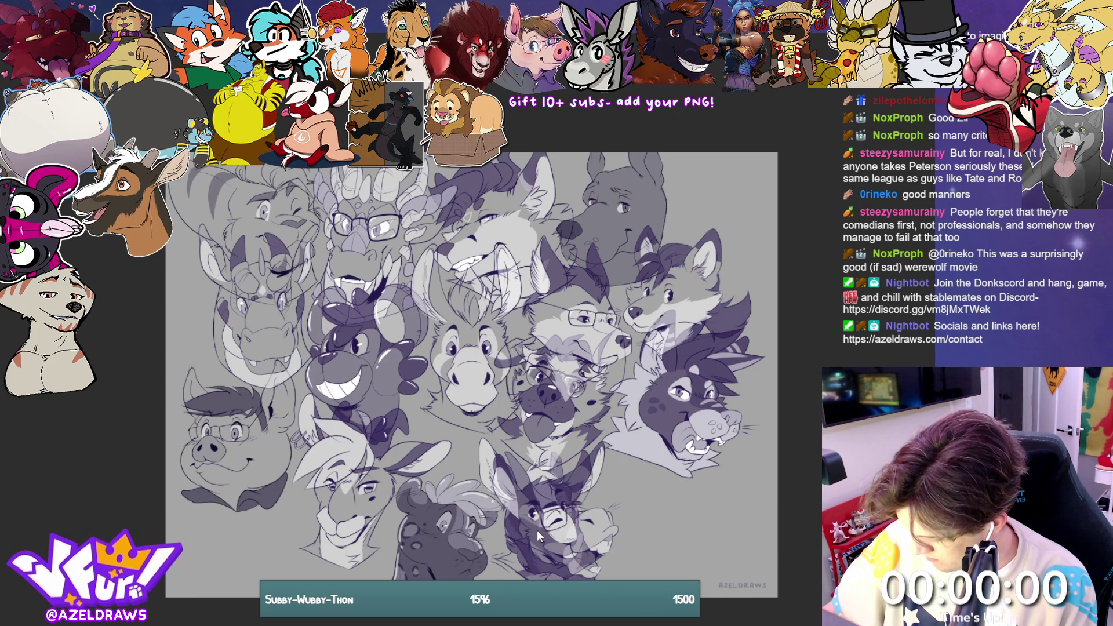
mouse_move(478, 454)
left_mouse_down()
mouse_move(643, 484)
mouse_move(597, 473)
mouse_move(608, 478)
left_mouse_up()
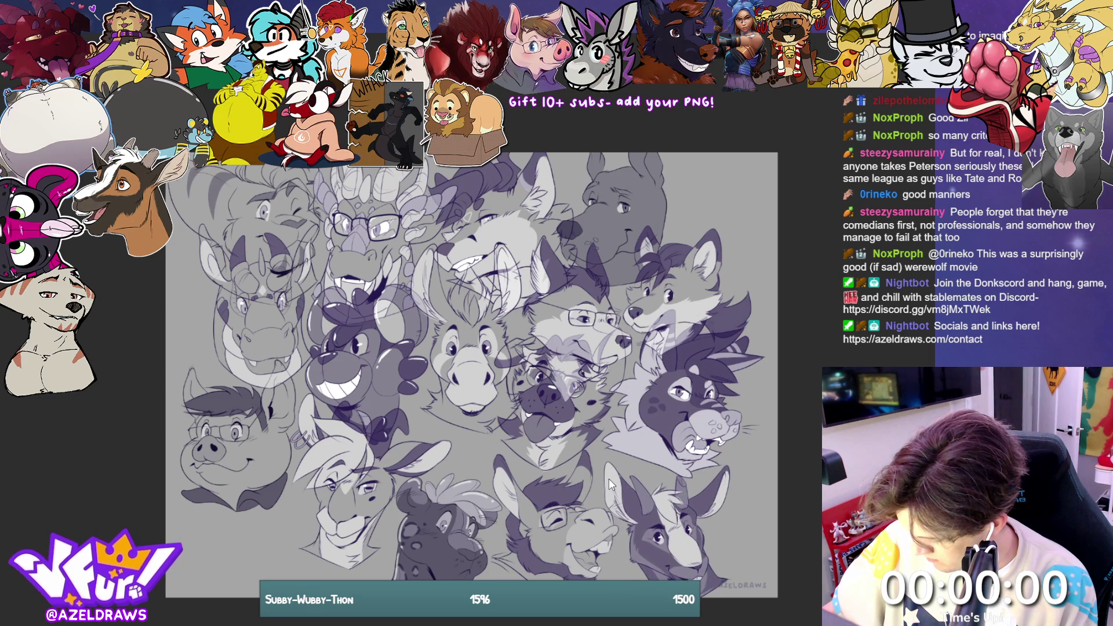
left_click_drag(558, 505, 556, 503)
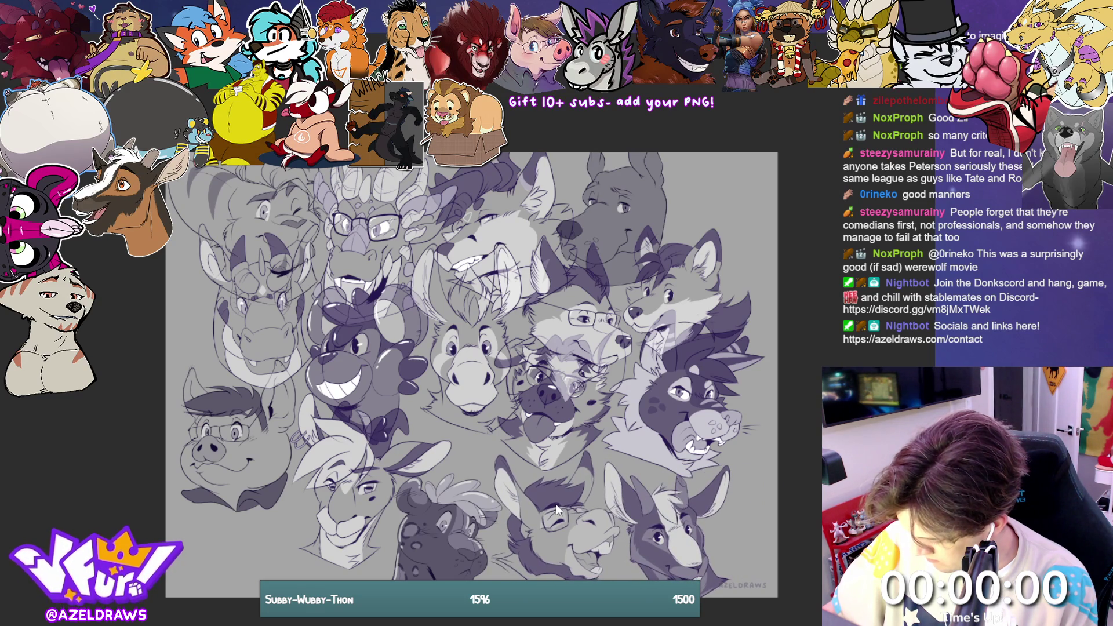
mouse_move(375, 371)
left_mouse_down()
mouse_move(400, 356)
mouse_move(377, 339)
left_mouse_up()
mouse_move(473, 386)
left_mouse_down()
mouse_move(457, 393)
mouse_move(492, 400)
mouse_move(492, 420)
mouse_move(481, 410)
left_mouse_up()
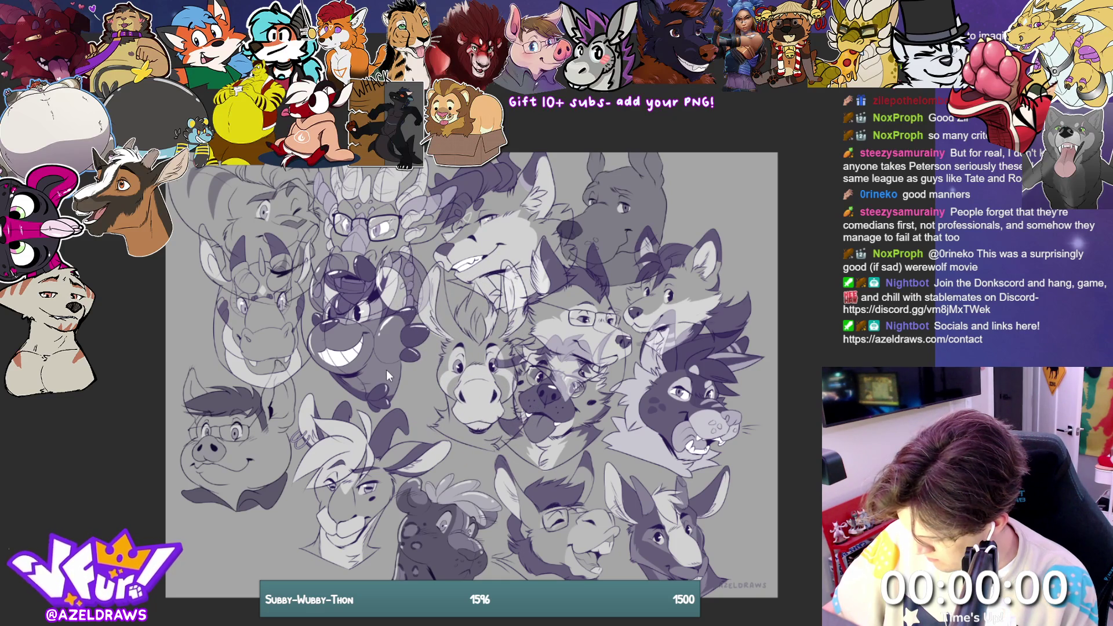
left_click_drag(386, 370, 374, 372)
left_click_drag(482, 399, 460, 391)
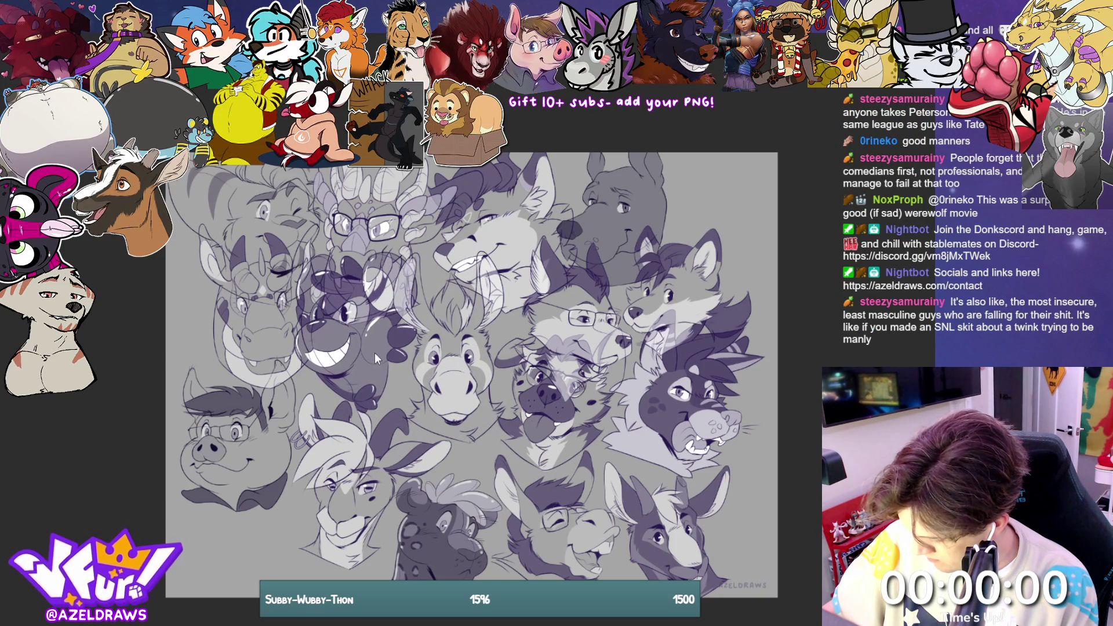
left_click_drag(374, 352, 380, 356)
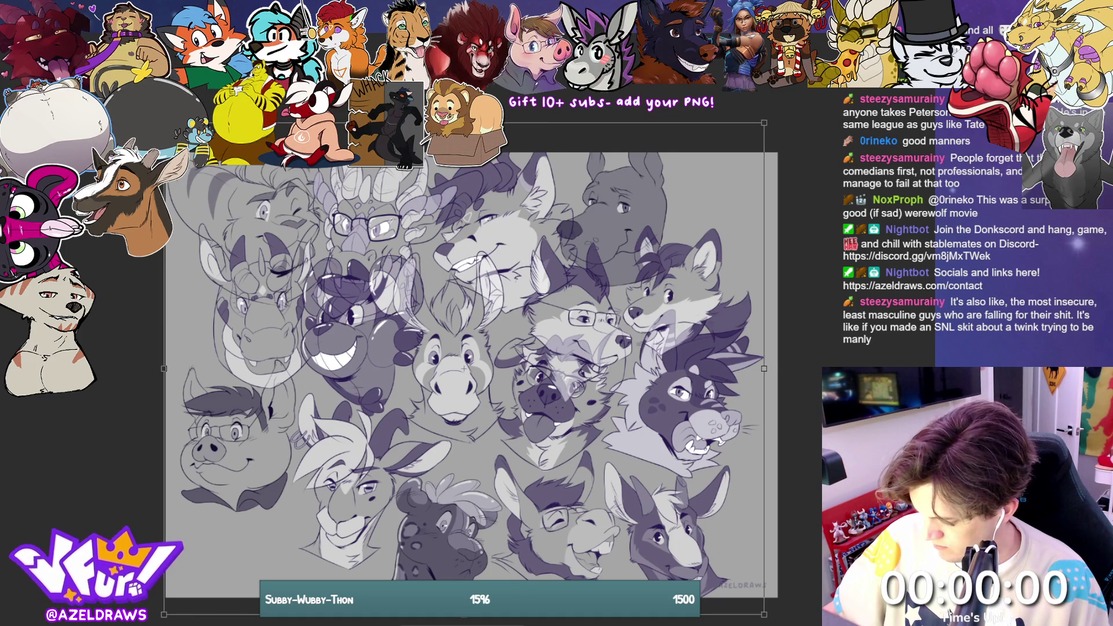
Step: Scale the whole collage down slightly from the top edge
key("ctrl+t")
mouse_move(463, 153)
left_mouse_down()
mouse_move(465, 191)
mouse_move(468, 179)
left_mouse_up()
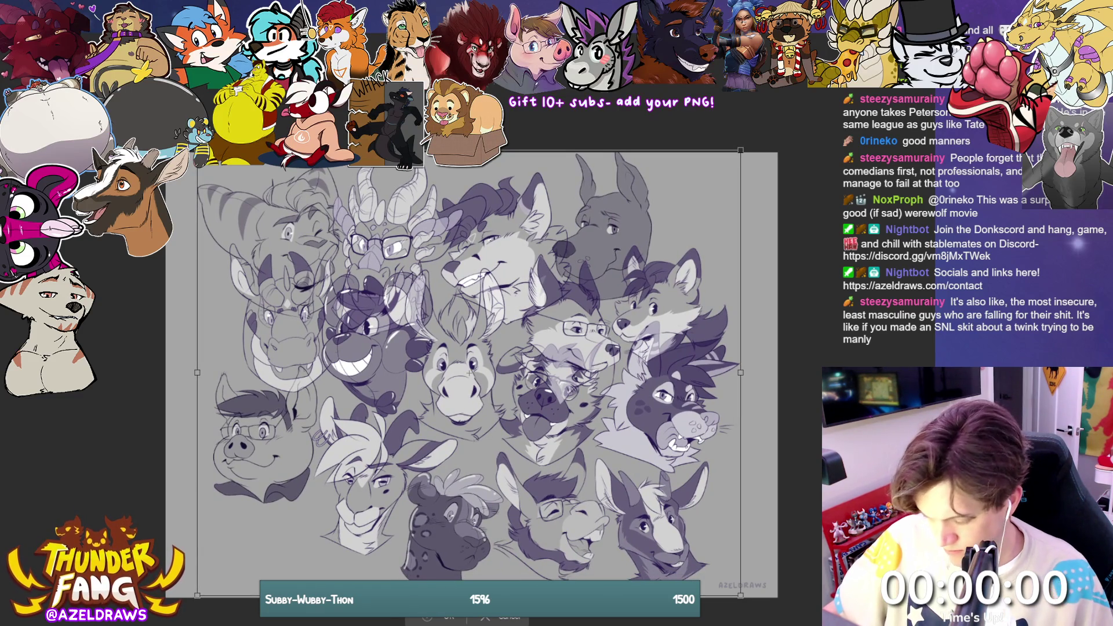
key("Return")
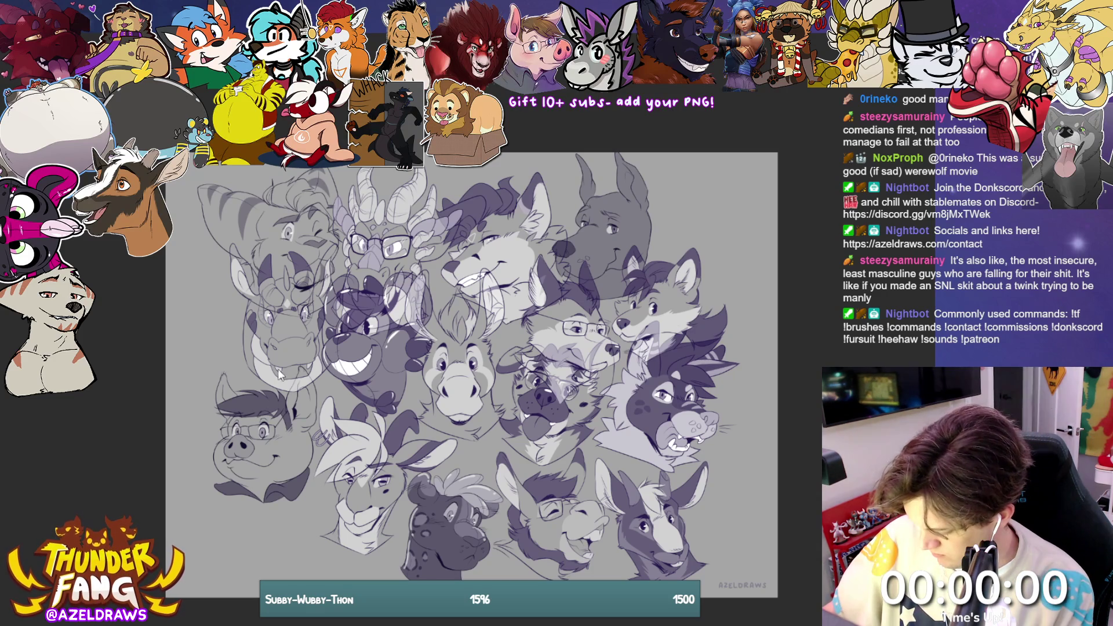
Step: Move the striped cat and rough donkey sketch toward the top and the horned creature to the top-right corner
left_click_drag(271, 343, 253, 336)
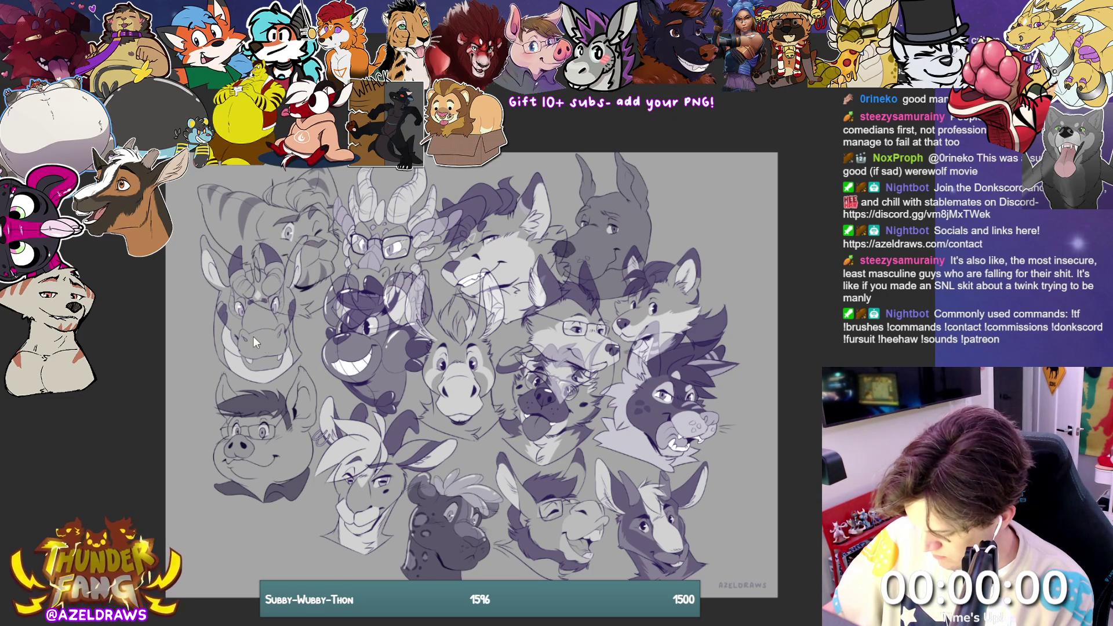
left_click_drag(364, 360, 358, 355)
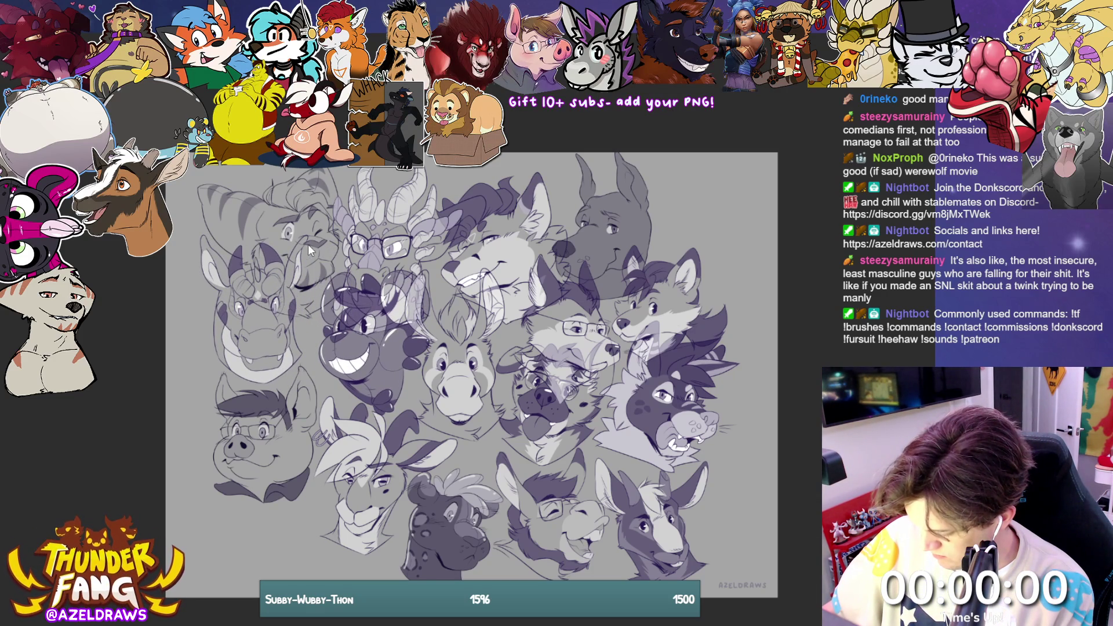
mouse_move(309, 251)
left_mouse_down()
mouse_move(330, 180)
mouse_move(292, 300)
left_mouse_up()
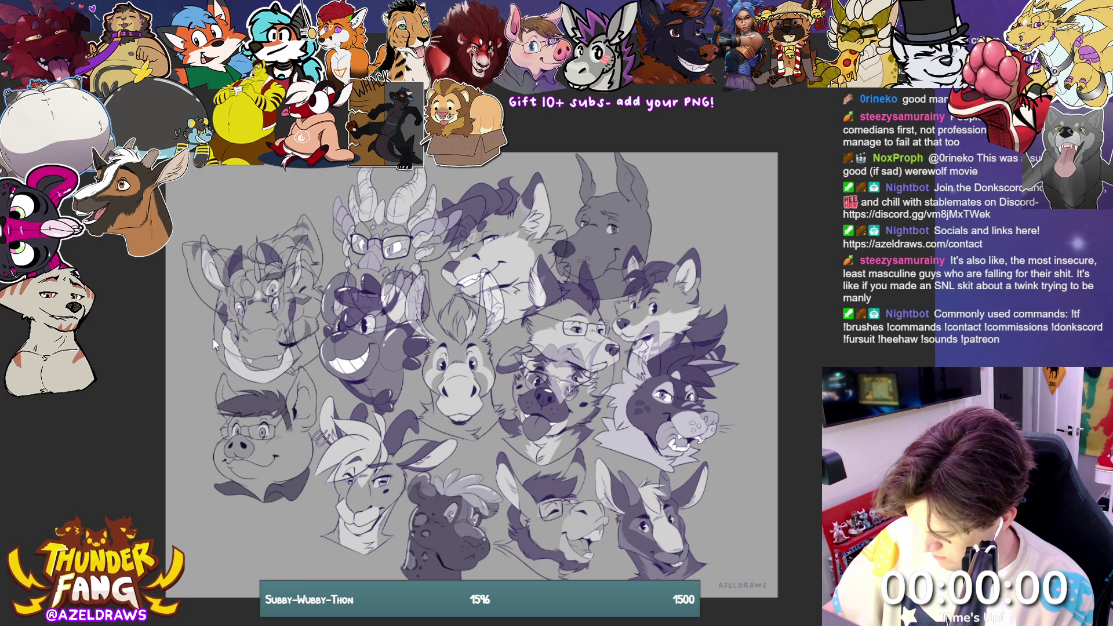
mouse_move(213, 339)
left_mouse_down()
mouse_move(199, 311)
mouse_move(306, 221)
mouse_move(329, 217)
left_mouse_up()
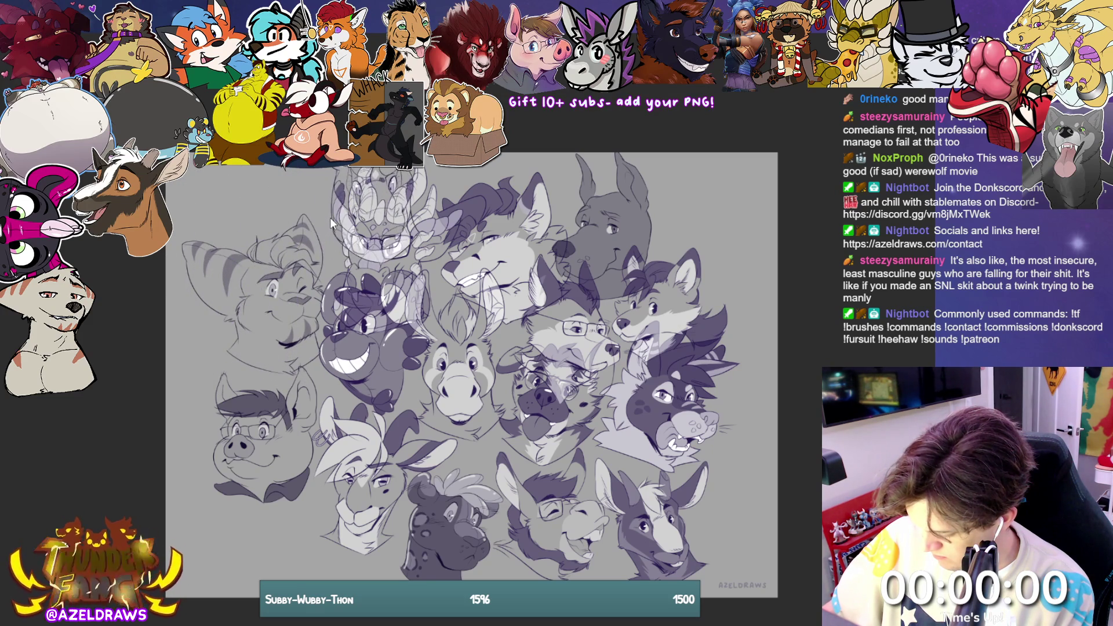
mouse_move(241, 310)
left_mouse_down()
mouse_move(231, 322)
mouse_move(238, 307)
left_mouse_up()
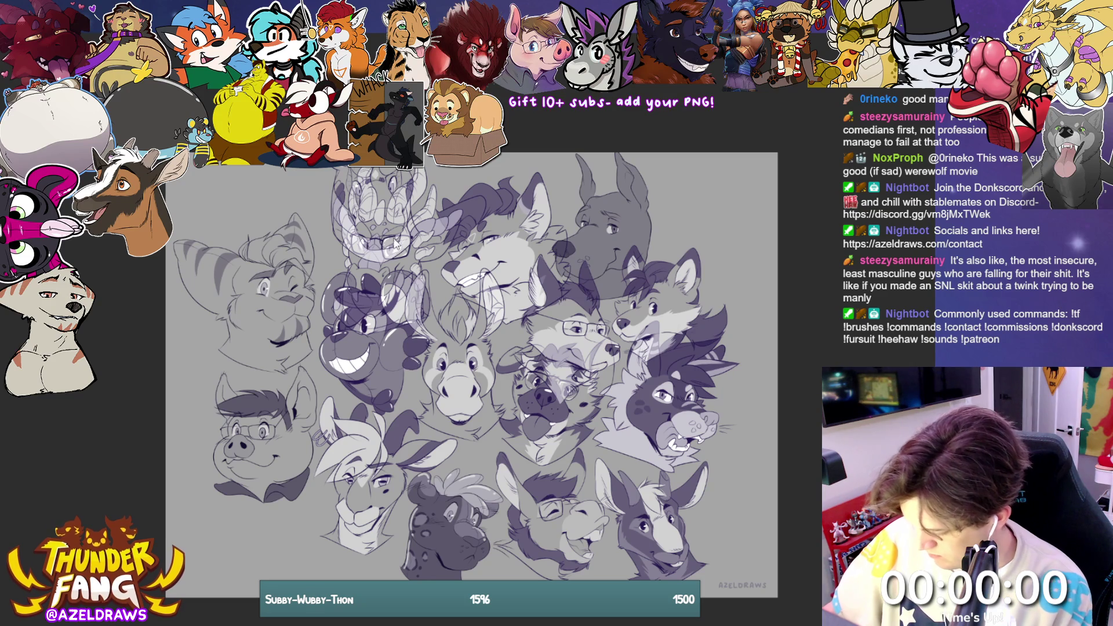
mouse_move(389, 238)
left_mouse_down()
mouse_move(714, 226)
mouse_move(744, 188)
left_mouse_up()
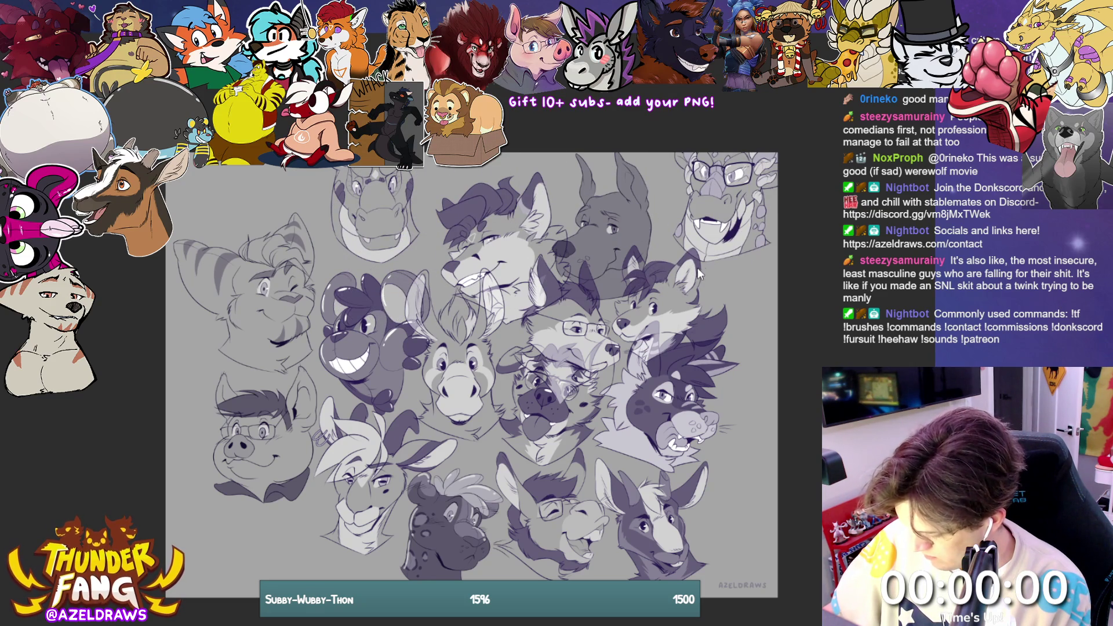
Step: Place the fox and glasses-wolf heads near the top-middle and move the balloon-mouse head up-left
mouse_move(648, 276)
left_mouse_down()
mouse_move(681, 242)
mouse_move(672, 243)
left_mouse_up()
mouse_move(584, 301)
left_mouse_down()
mouse_move(629, 266)
mouse_move(576, 255)
mouse_move(617, 249)
mouse_move(255, 155)
mouse_move(354, 156)
left_mouse_up()
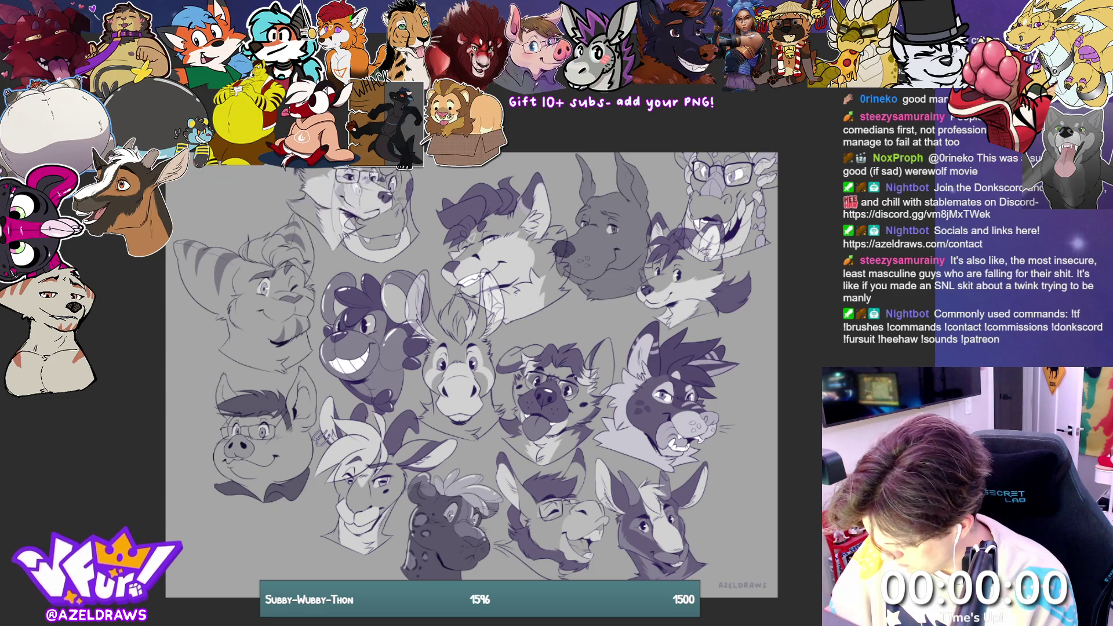
mouse_move(403, 220)
left_mouse_down()
mouse_move(429, 227)
mouse_move(394, 227)
left_mouse_up()
mouse_move(430, 283)
left_mouse_down()
mouse_move(578, 318)
mouse_move(554, 281)
mouse_move(569, 266)
mouse_move(510, 264)
mouse_move(432, 284)
left_mouse_up()
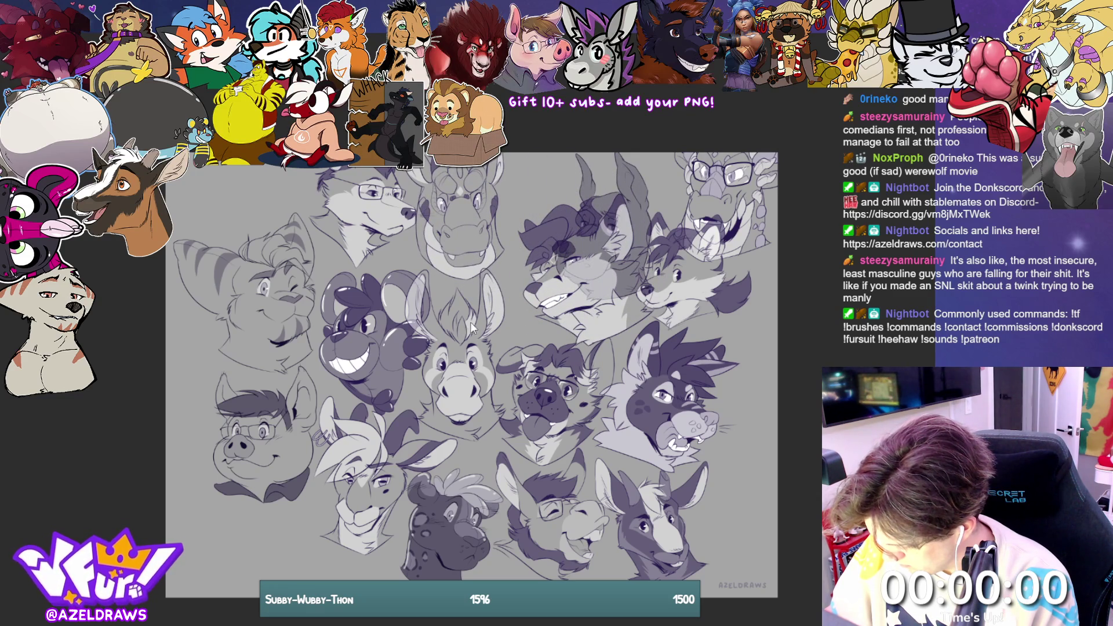
left_click_drag(470, 328, 458, 317)
mouse_move(372, 346)
left_mouse_down()
mouse_move(354, 332)
mouse_move(370, 324)
mouse_move(356, 321)
mouse_move(390, 332)
left_mouse_up()
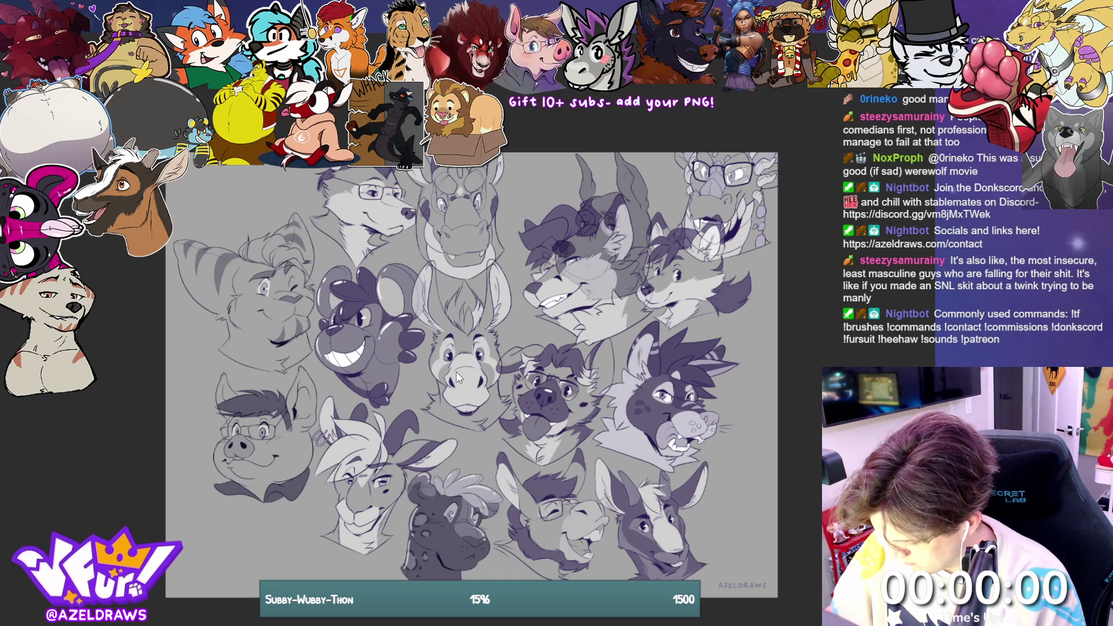
key("ctrl+t")
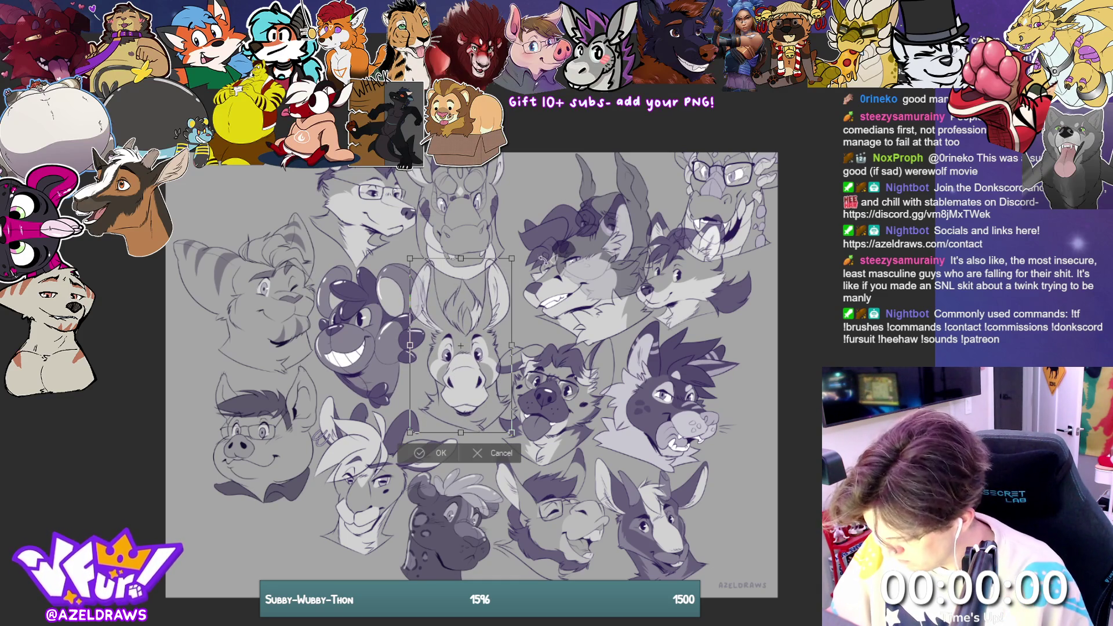
Step: Tilt the central donkey head slightly clockwise and move the horned head up and to the right
mouse_move(540, 253)
left_mouse_down()
mouse_move(559, 263)
mouse_move(550, 255)
left_mouse_up()
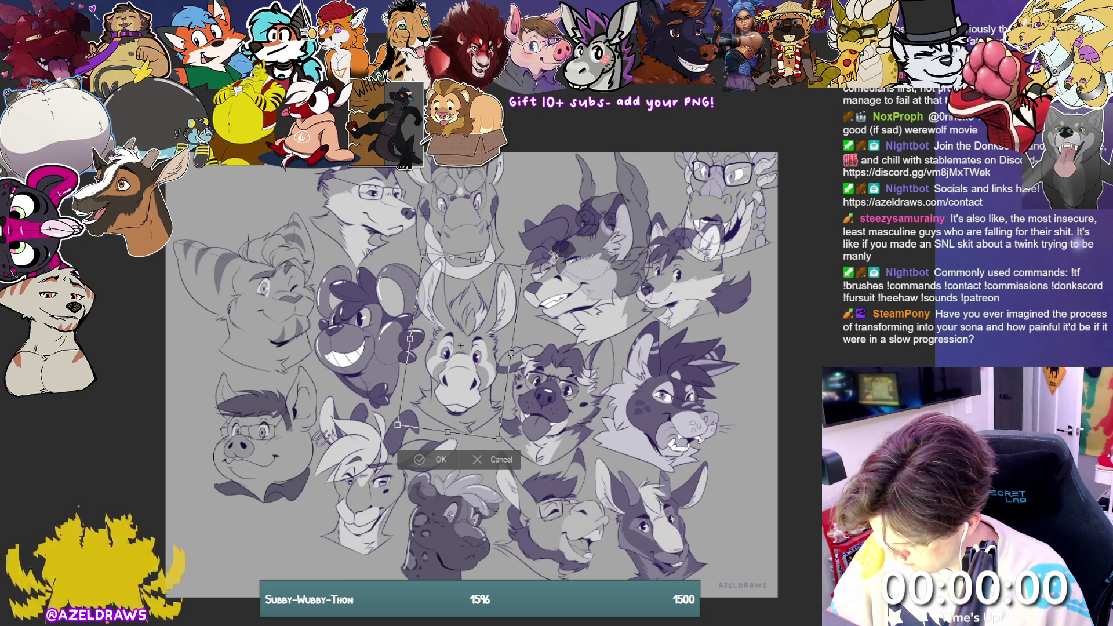
left_click(438, 460)
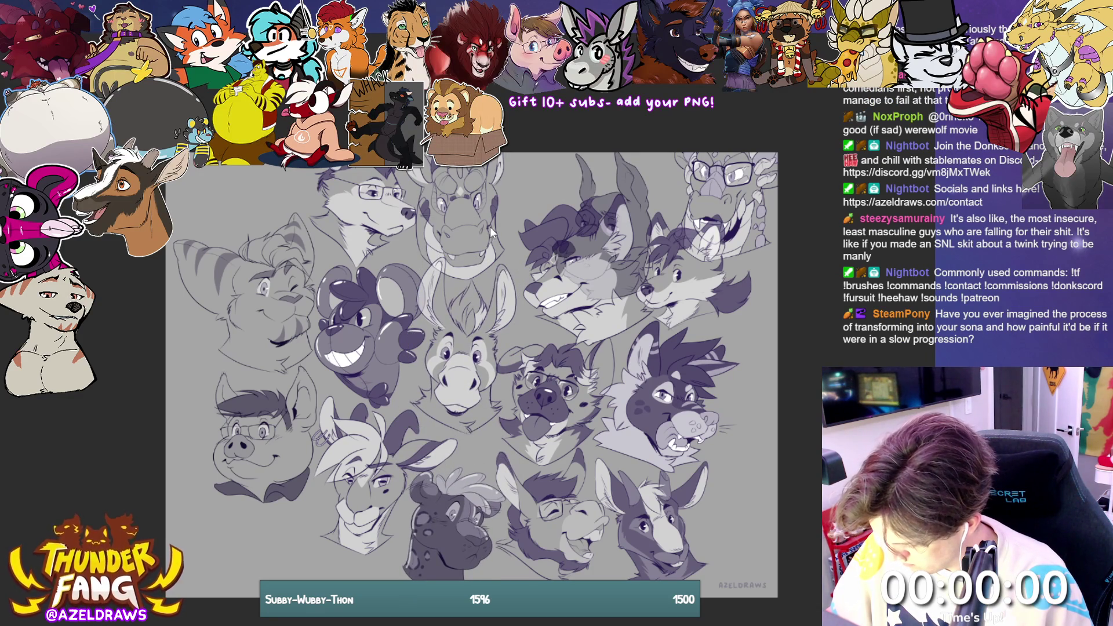
mouse_move(489, 227)
left_mouse_down()
mouse_move(514, 191)
mouse_move(509, 199)
left_mouse_up()
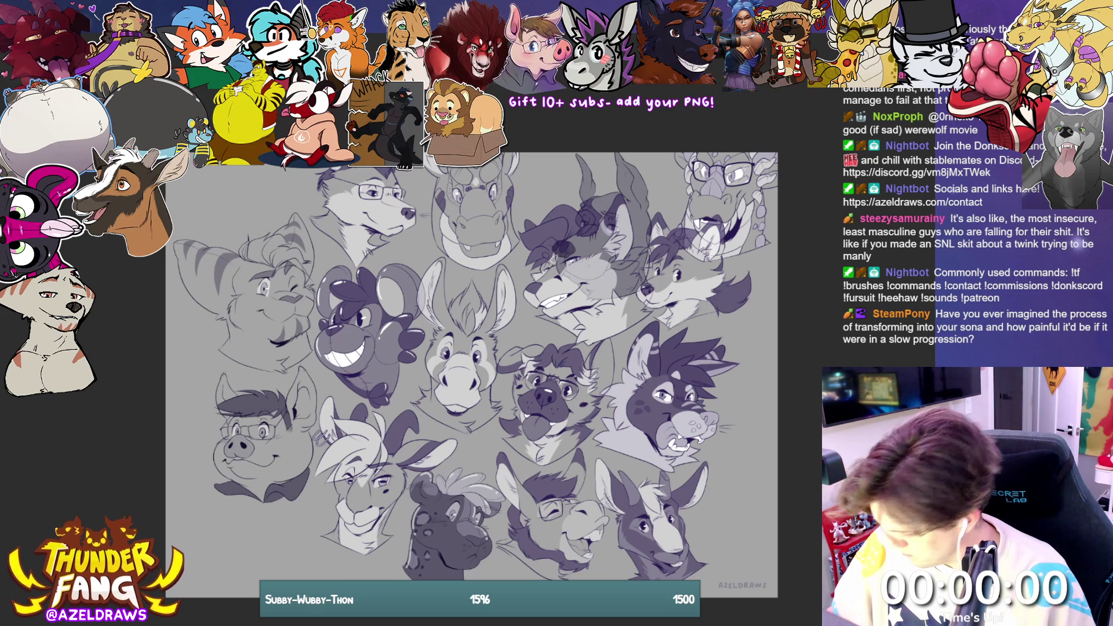
key("ctrl+t")
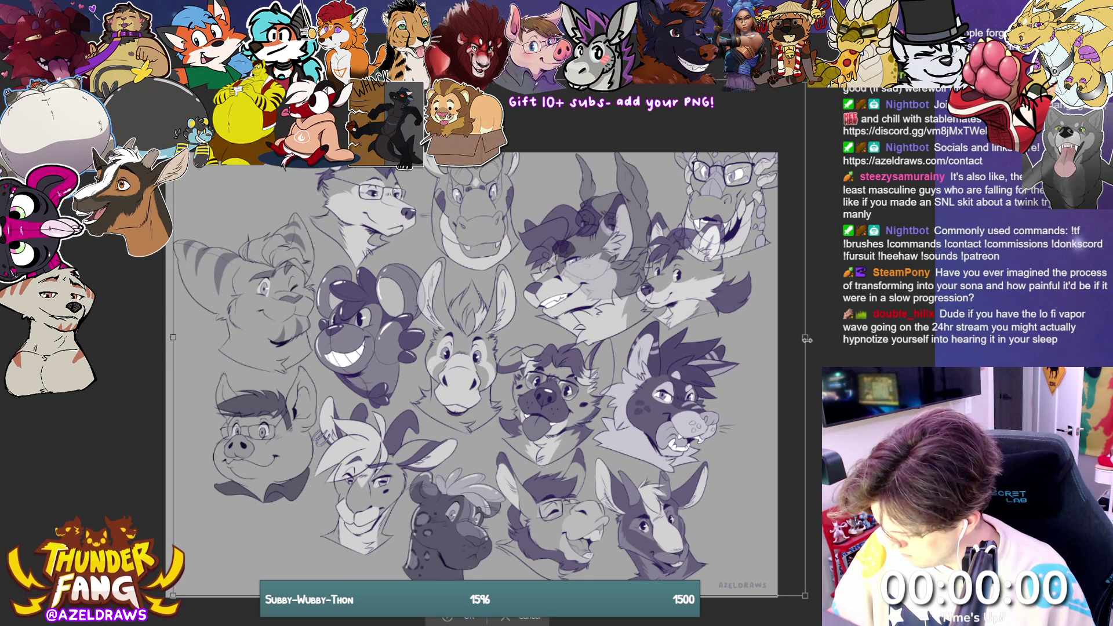
Step: Shrink the whole artwork proportionally and shift it down-left on the canvas
left_click_drag(807, 339, 742, 342)
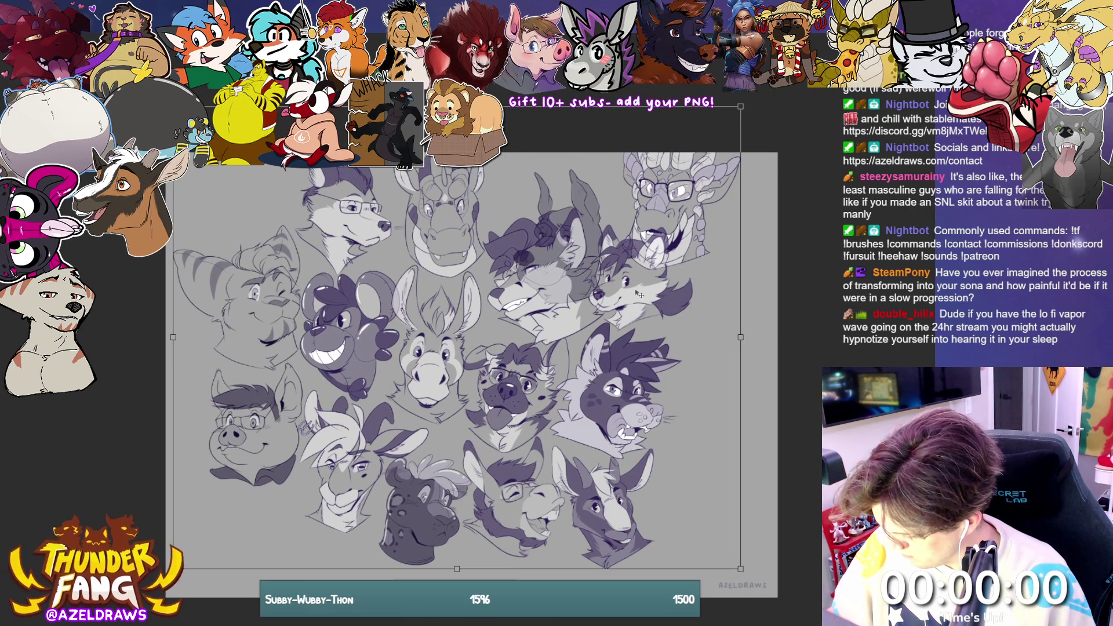
left_click_drag(639, 295, 633, 324)
scroll(455, 557, "up", 1)
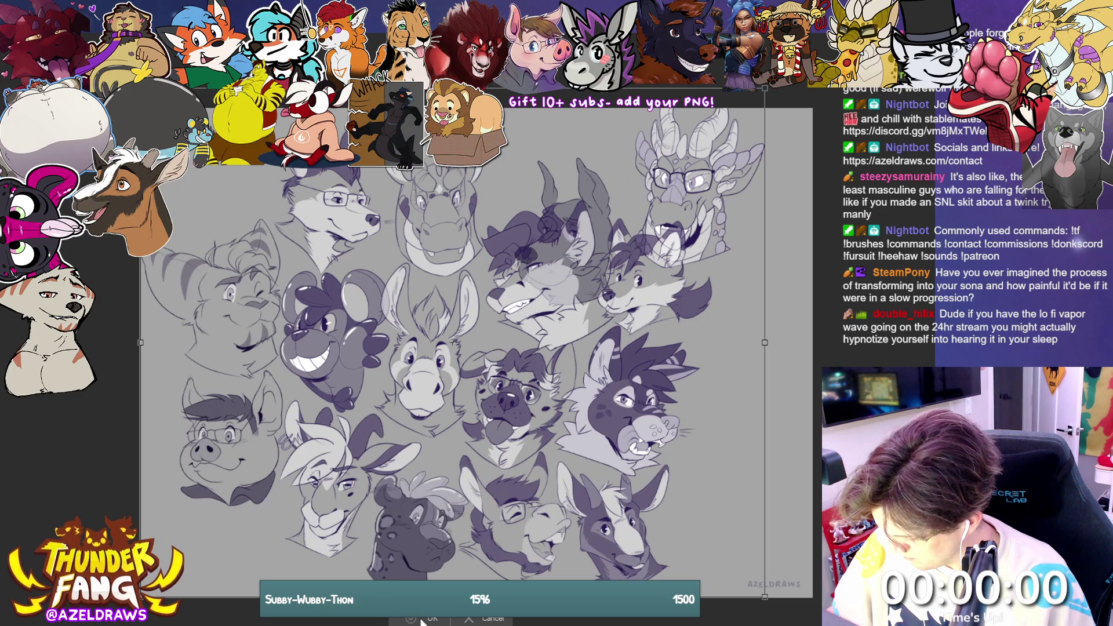
key("Return")
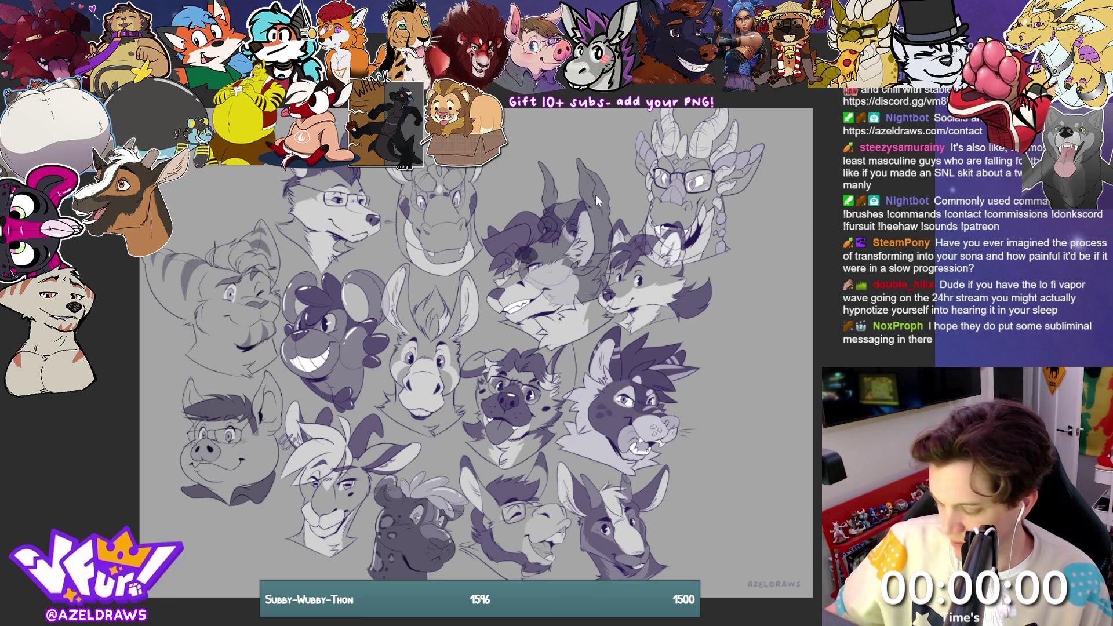
Step: Move the dog head into the empty right area, nudge the fox right, and scale the wolf head down
mouse_move(599, 203)
left_mouse_down()
mouse_move(676, 203)
mouse_move(780, 352)
mouse_move(761, 339)
left_mouse_up()
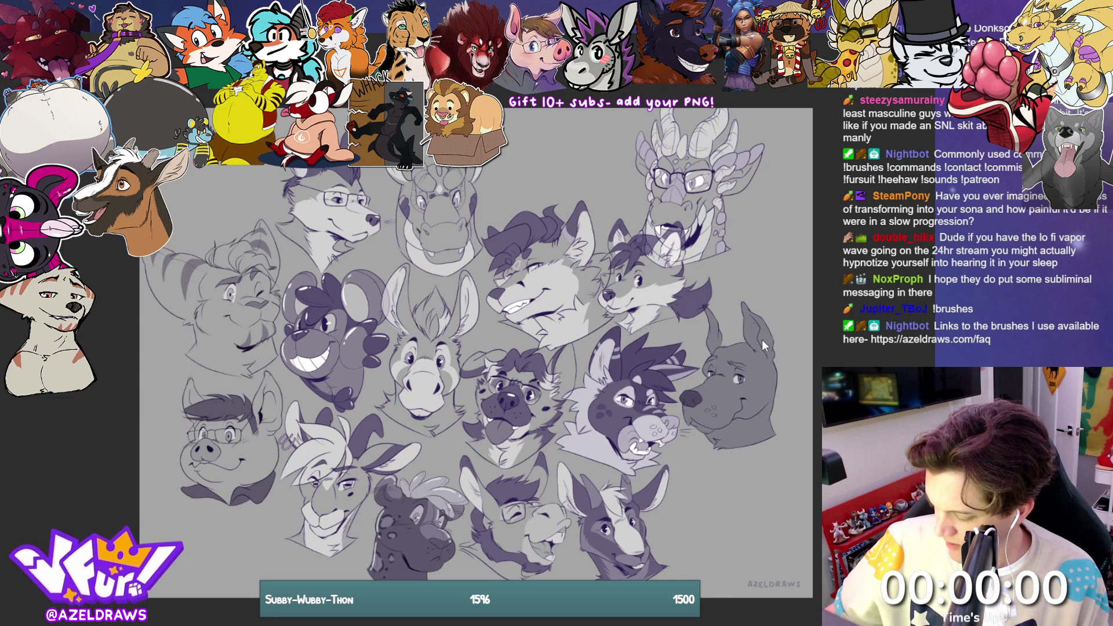
left_click_drag(676, 290, 687, 290)
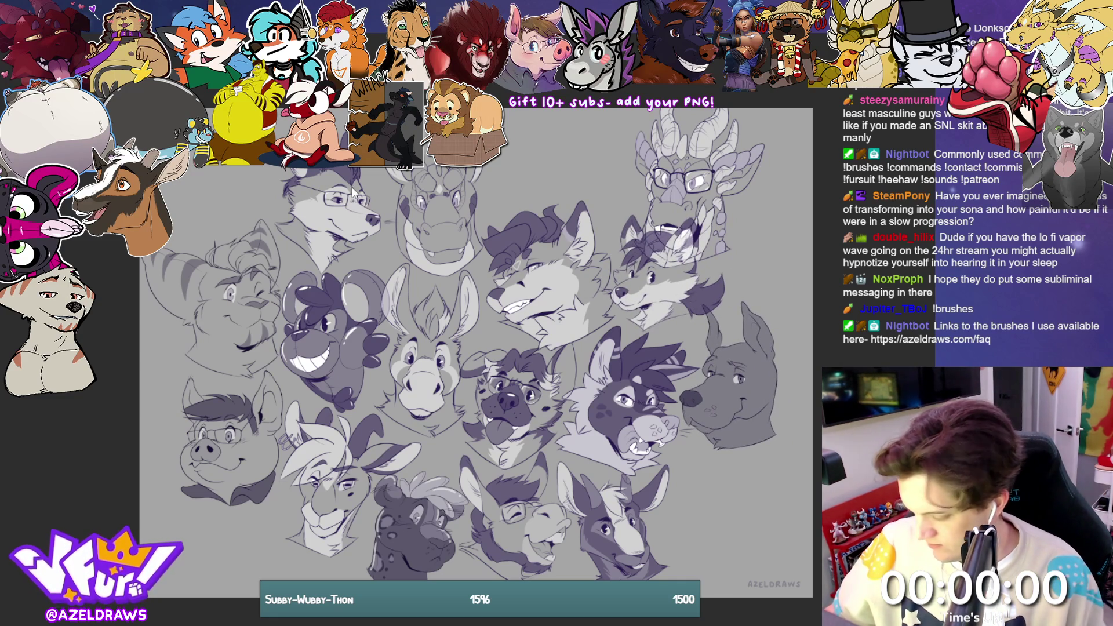
key("ctrl+t")
left_click_drag(616, 276, 540, 273)
left_click(509, 374)
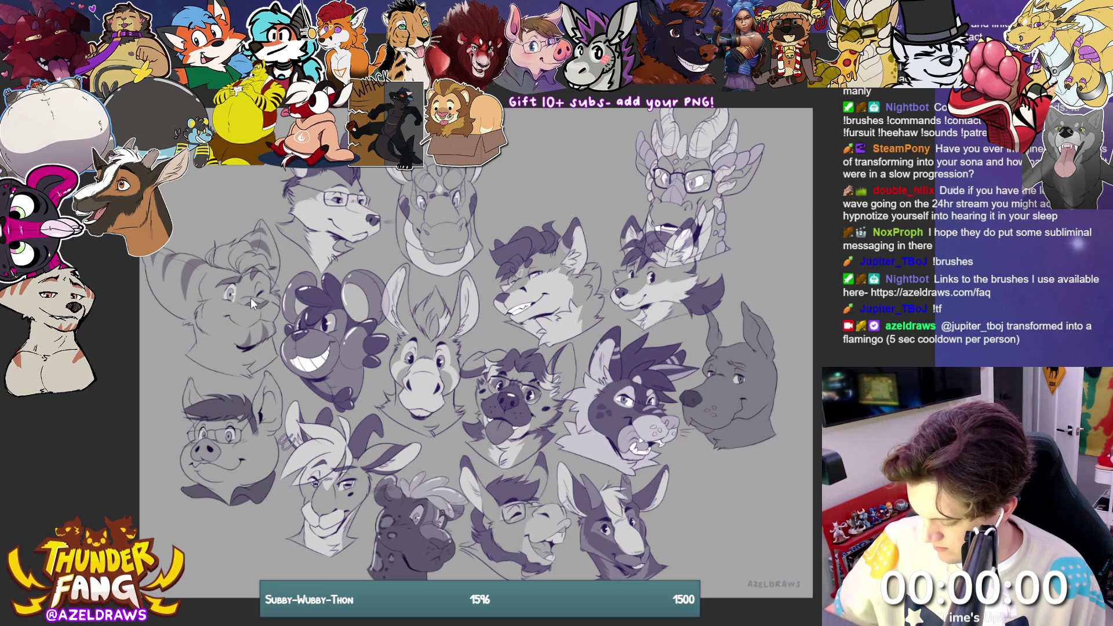
Step: Shift the striped cat head slightly down and move the horned dragon head lower
key("ctrl+t")
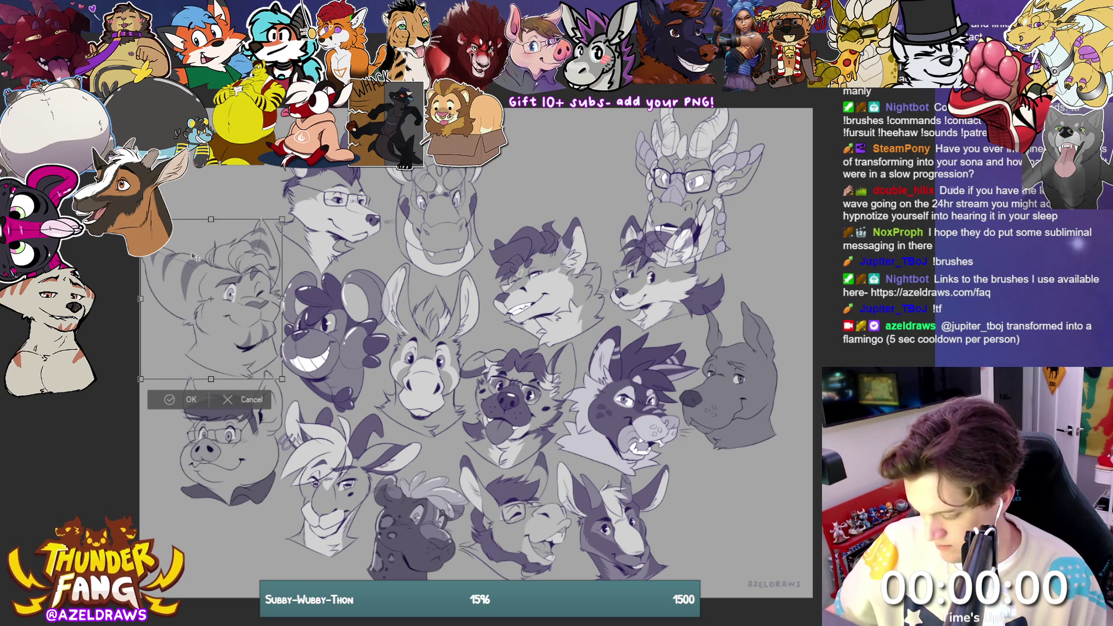
left_click_drag(209, 219, 211, 231)
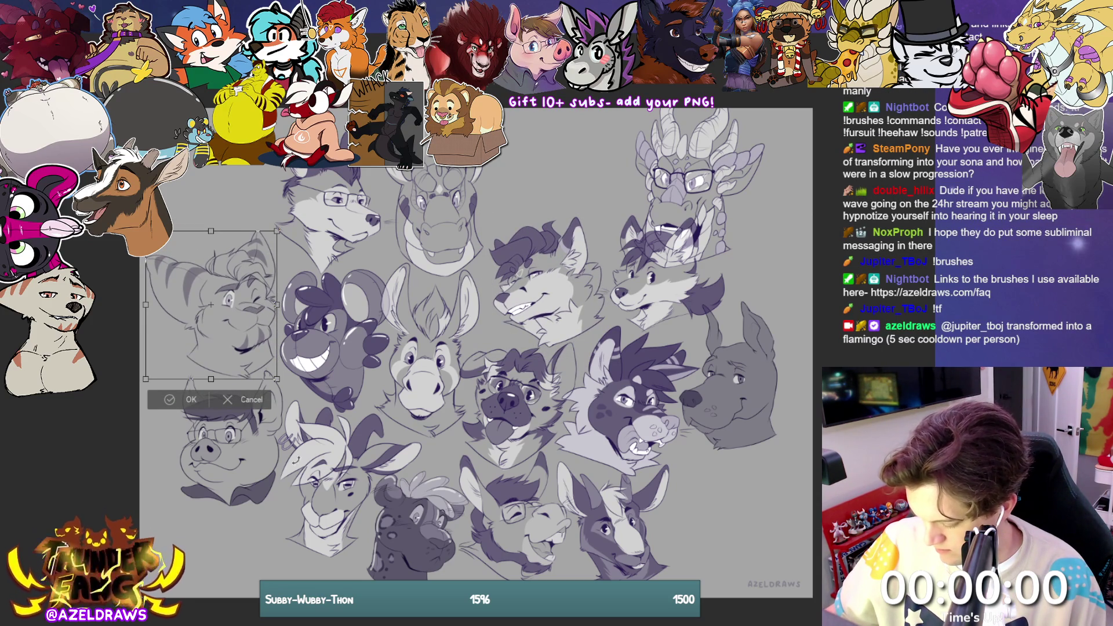
key("Return")
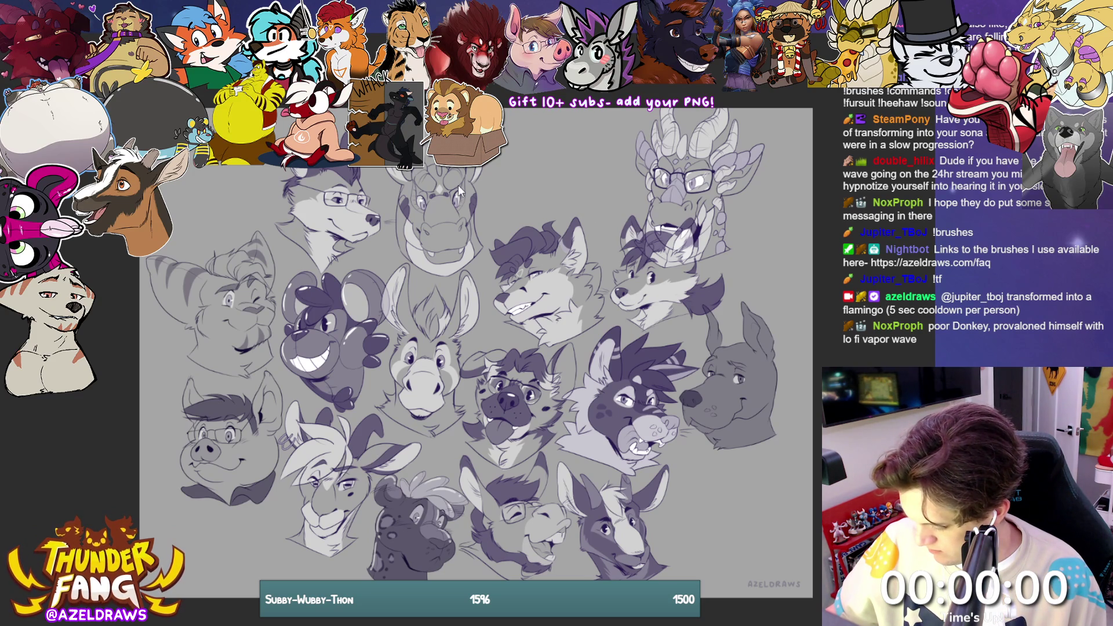
key("ctrl+t")
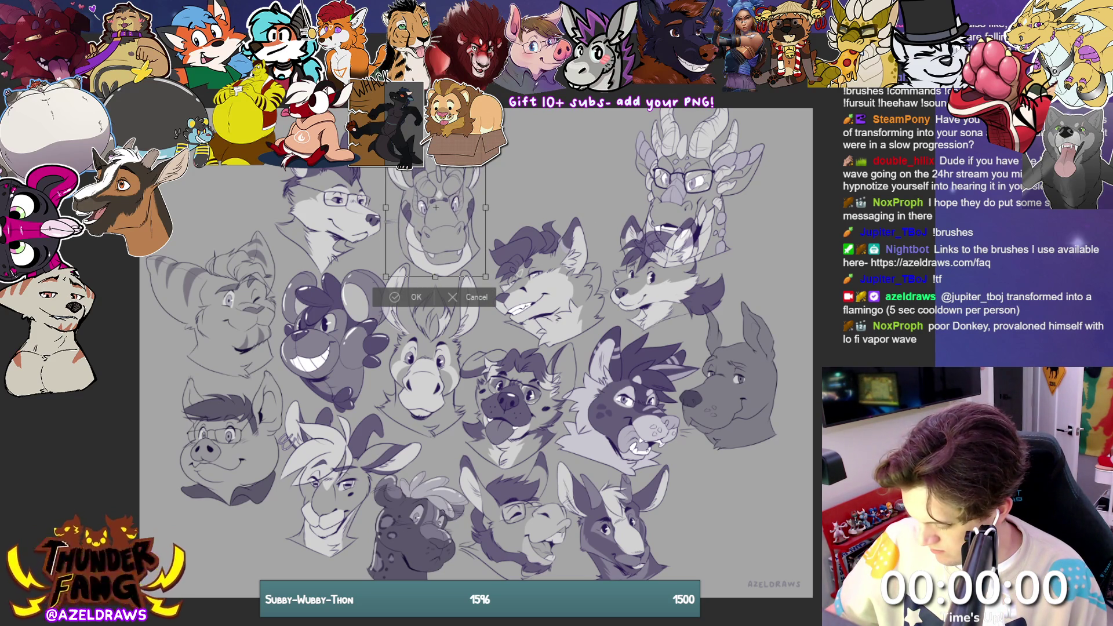
left_click(394, 297)
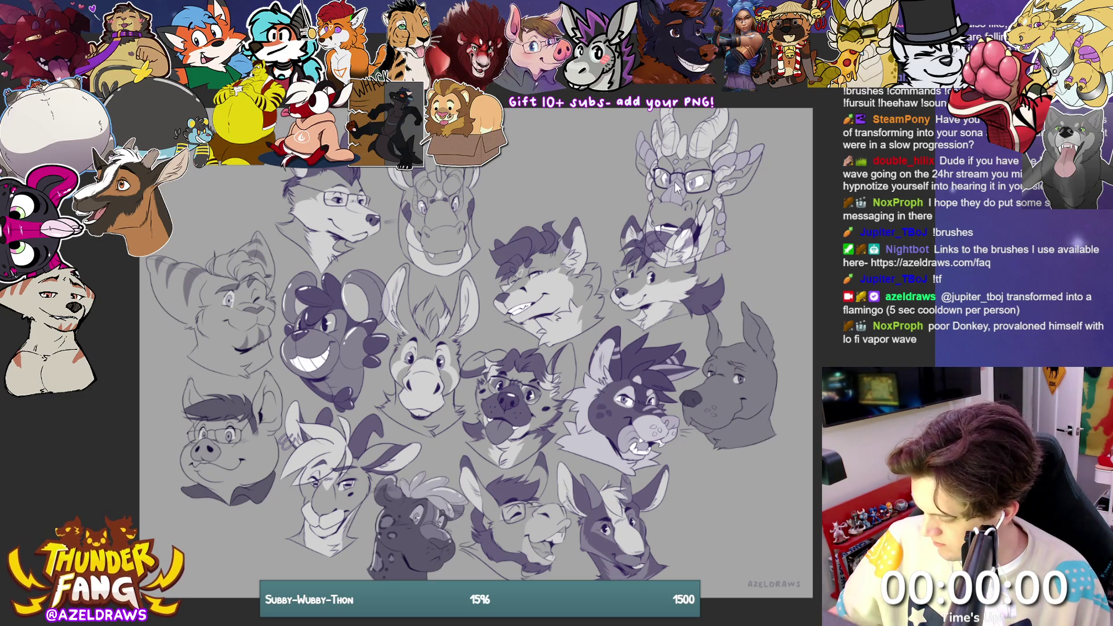
mouse_move(674, 182)
left_mouse_down()
mouse_move(658, 227)
mouse_move(669, 235)
mouse_move(617, 236)
mouse_move(521, 146)
left_mouse_up()
key("ctrl+t")
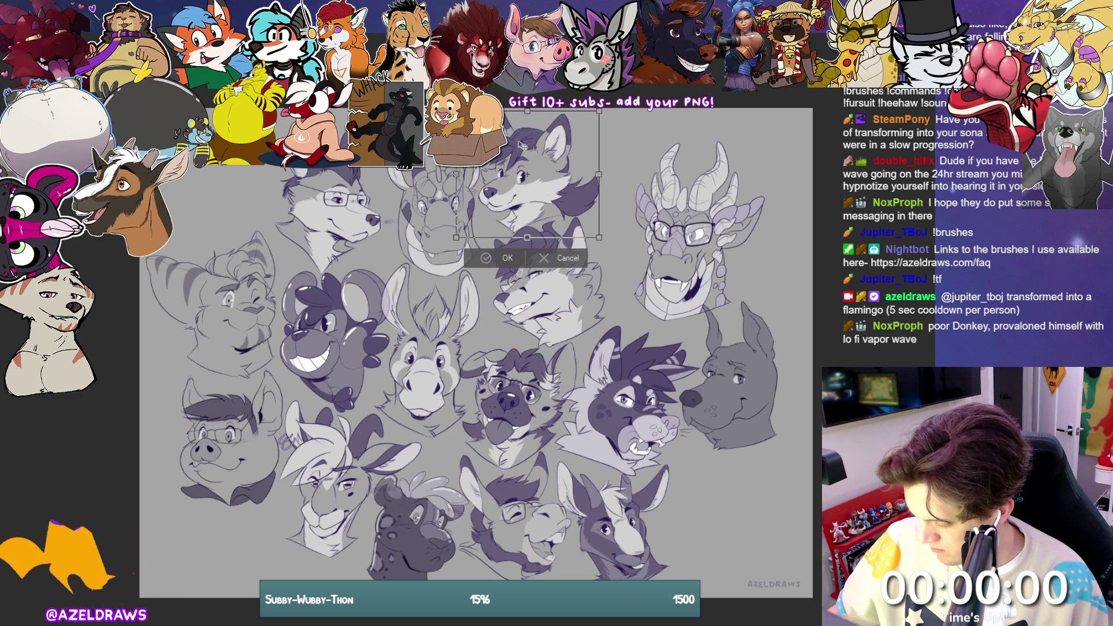
Step: Fix the fox head in place and nudge the dragon, balloon, striped-ear, pig and spotted heads
left_click(495, 257)
mouse_move(673, 241)
left_mouse_down()
mouse_move(640, 255)
mouse_move(651, 247)
left_mouse_up()
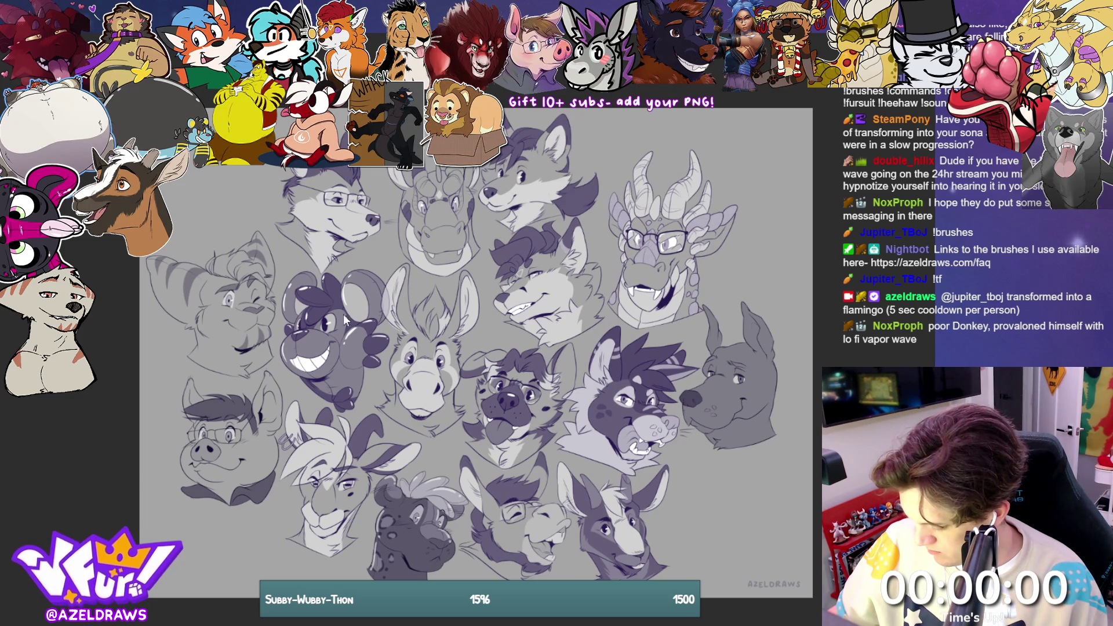
left_click_drag(346, 320, 343, 316)
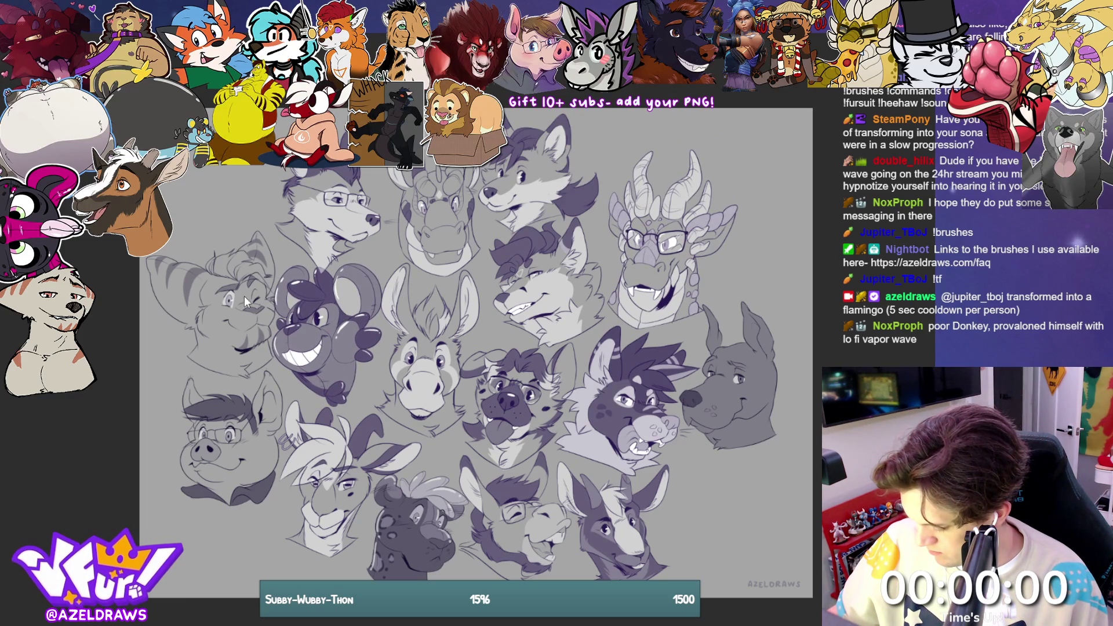
left_click_drag(245, 309, 239, 302)
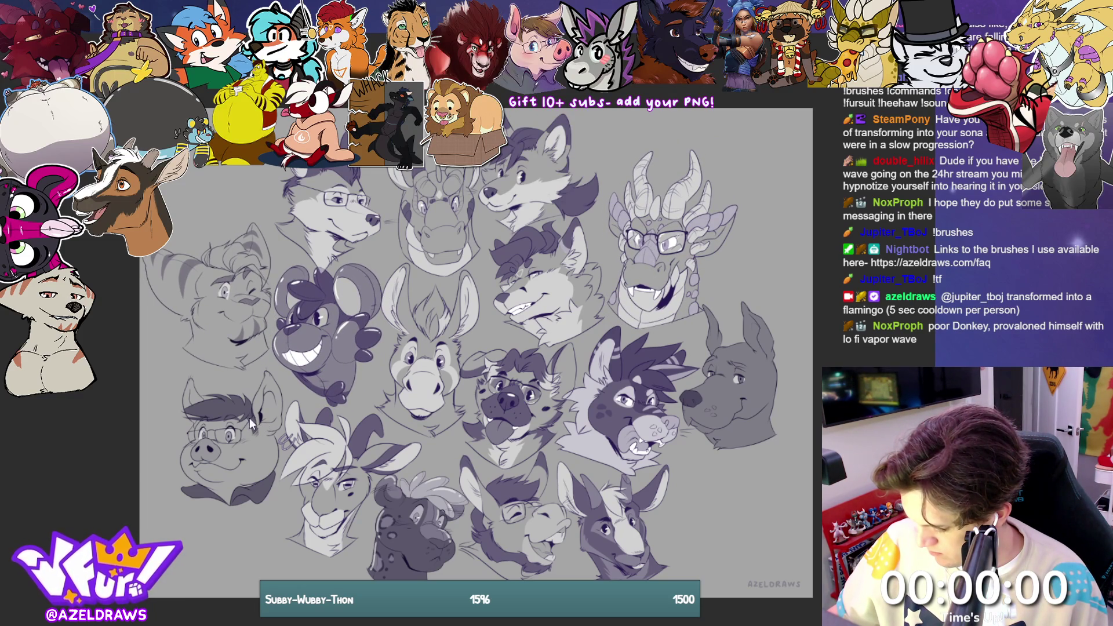
left_click_drag(250, 424, 252, 412)
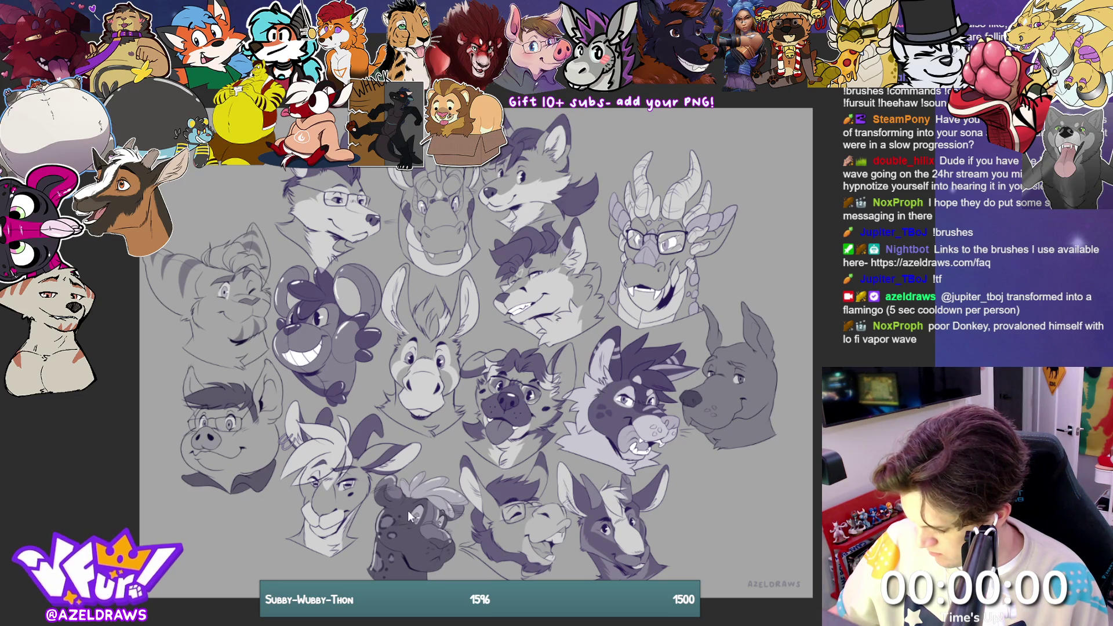
left_click_drag(411, 524, 408, 518)
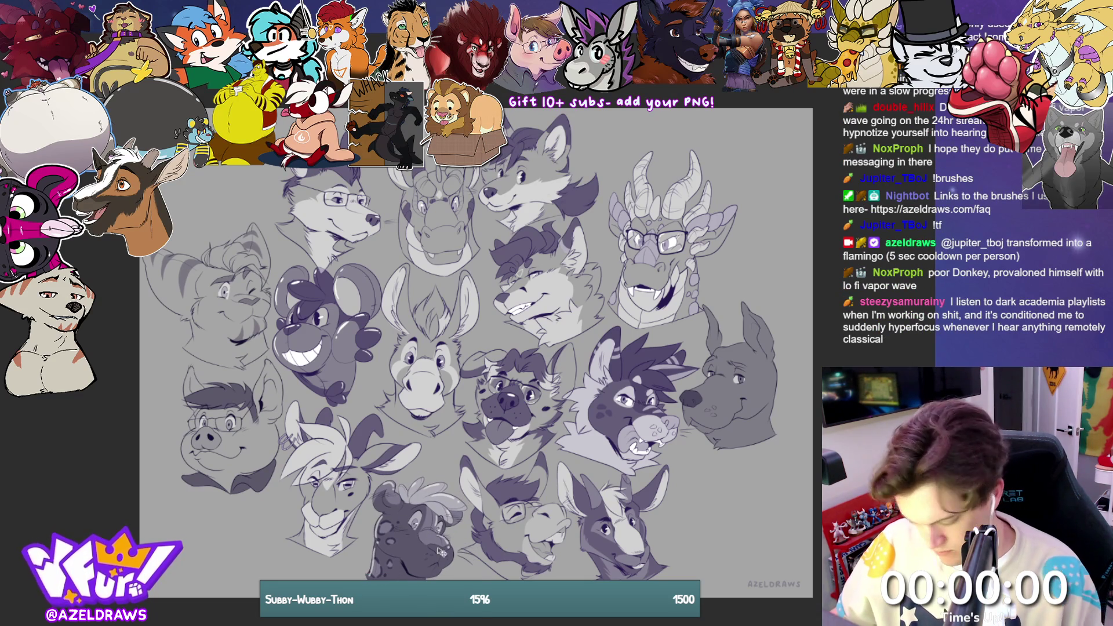
key("ctrl+t")
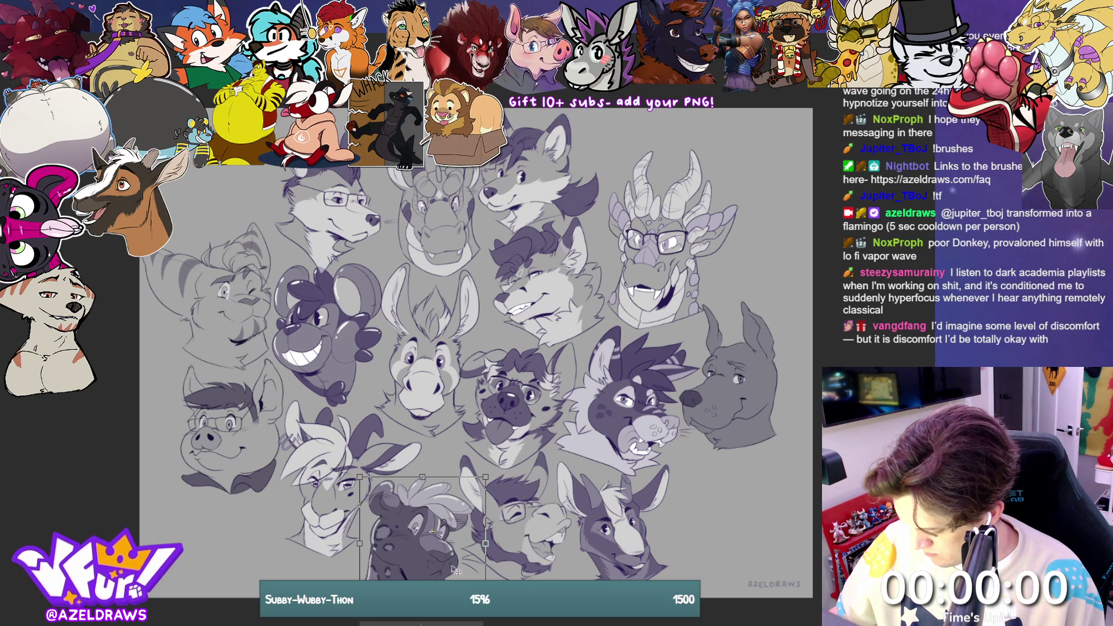
key("Return")
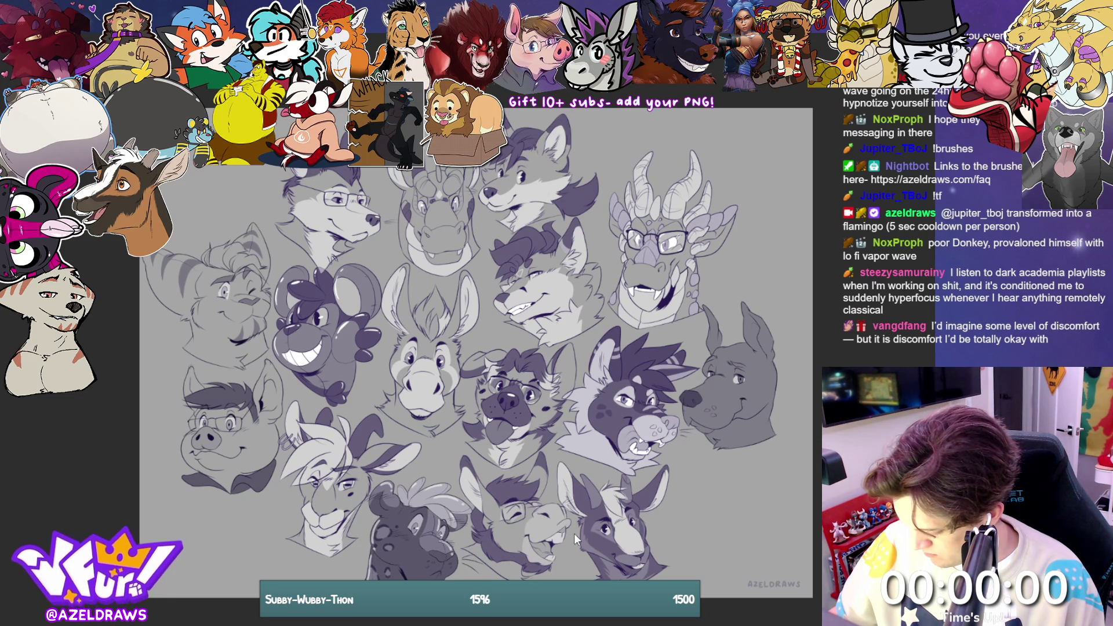
Step: Reposition the bottom-right donkey head, shifting it right and then slightly back left
left_click_drag(605, 515, 619, 518)
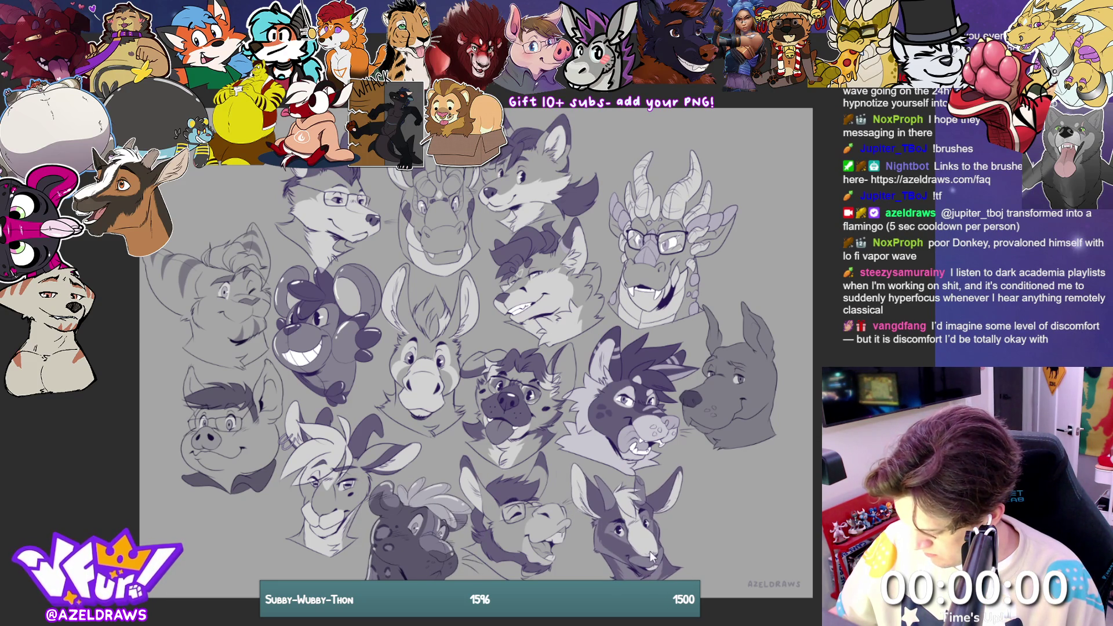
key("ctrl+t")
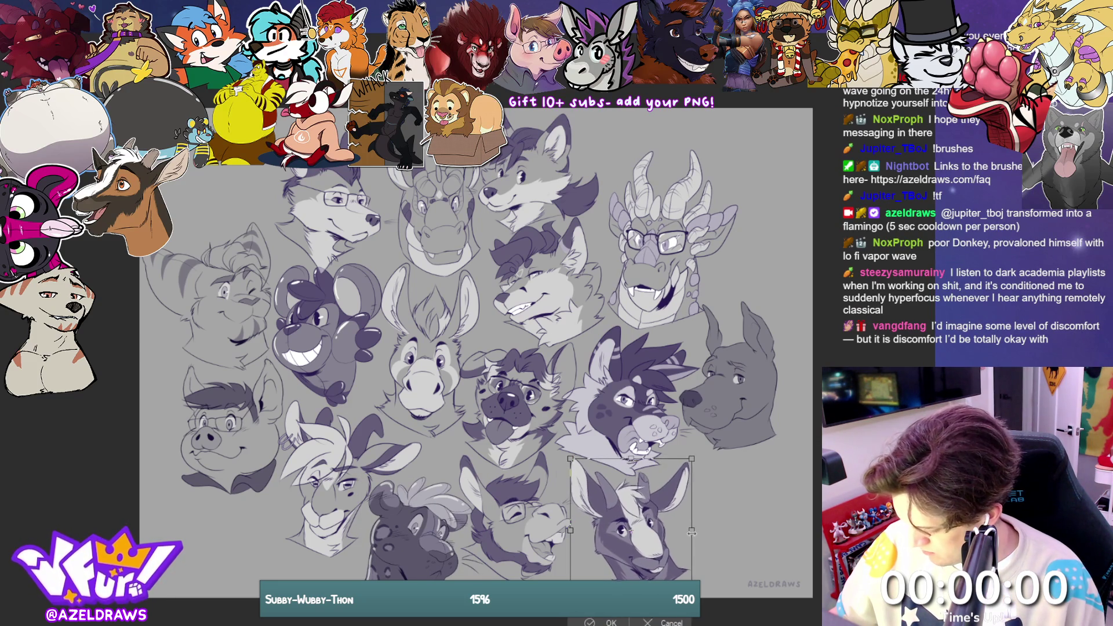
left_click_drag(659, 540, 652, 540)
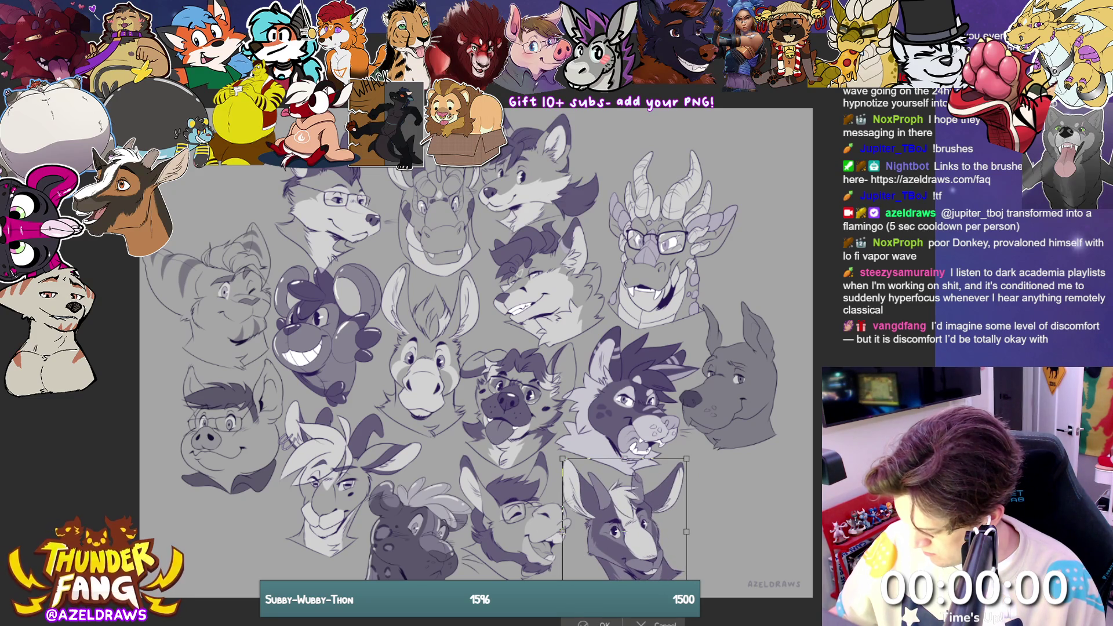
left_click(594, 621)
Step: Nudge the glasses-dog, hyena and Great Dane heads, trying then undoing a tilt of the bottom donkey
left_click_drag(519, 399, 517, 395)
left_click_drag(621, 405, 633, 415)
mouse_move(726, 405)
left_mouse_down()
mouse_move(742, 410)
mouse_move(733, 408)
left_mouse_up()
mouse_move(644, 525)
left_mouse_down()
mouse_move(632, 531)
mouse_move(629, 519)
left_mouse_up()
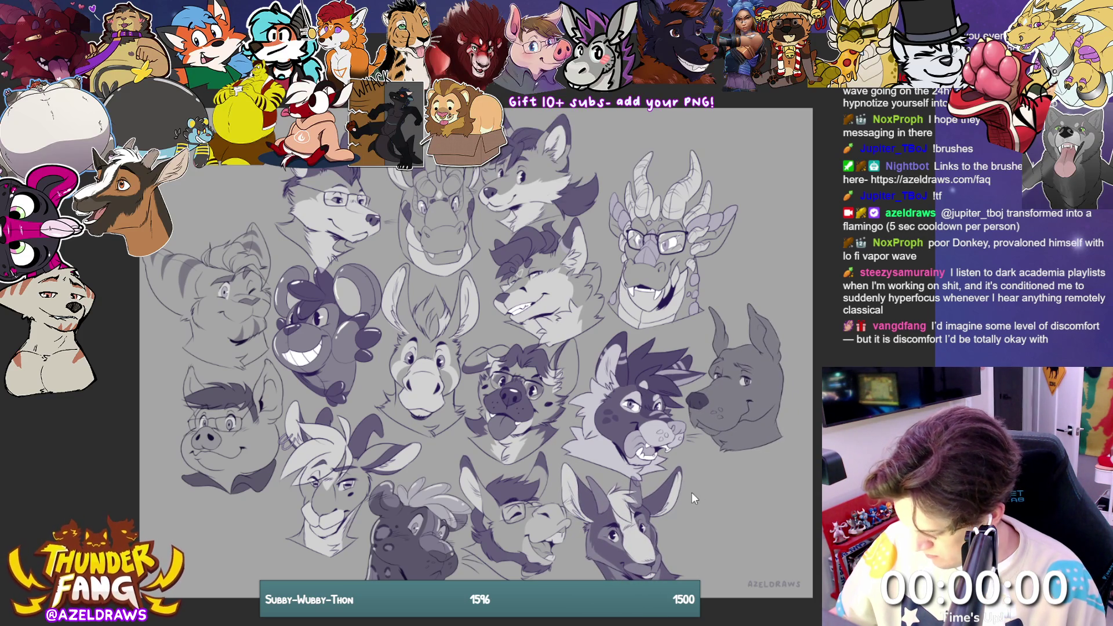
mouse_move(698, 489)
left_mouse_down()
mouse_move(717, 473)
mouse_move(700, 447)
left_mouse_up()
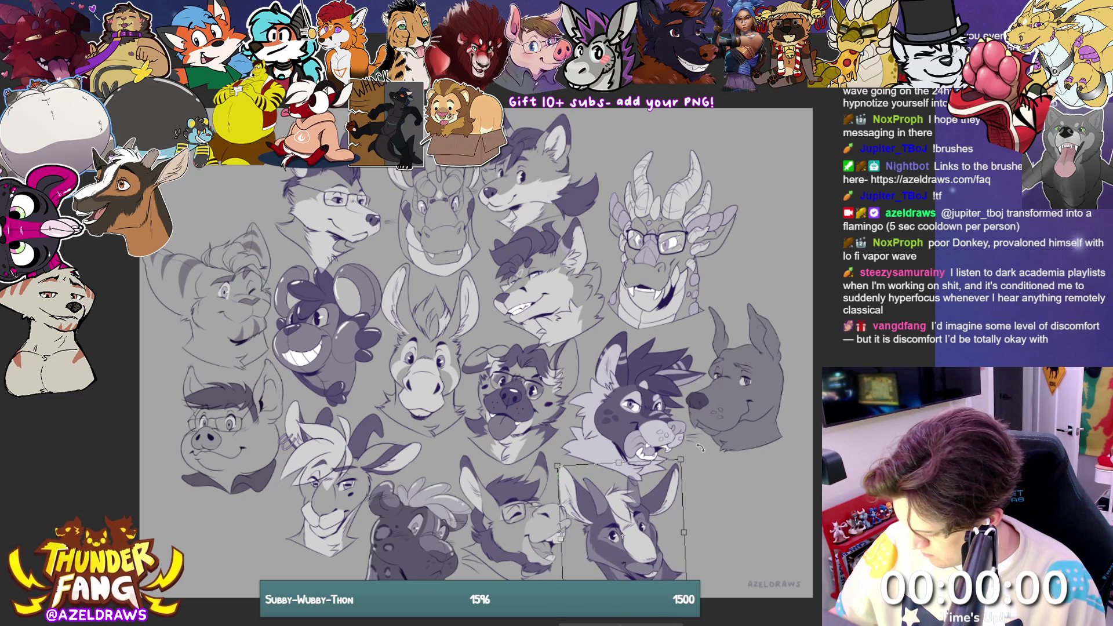
key("Return")
key("ctrl+z")
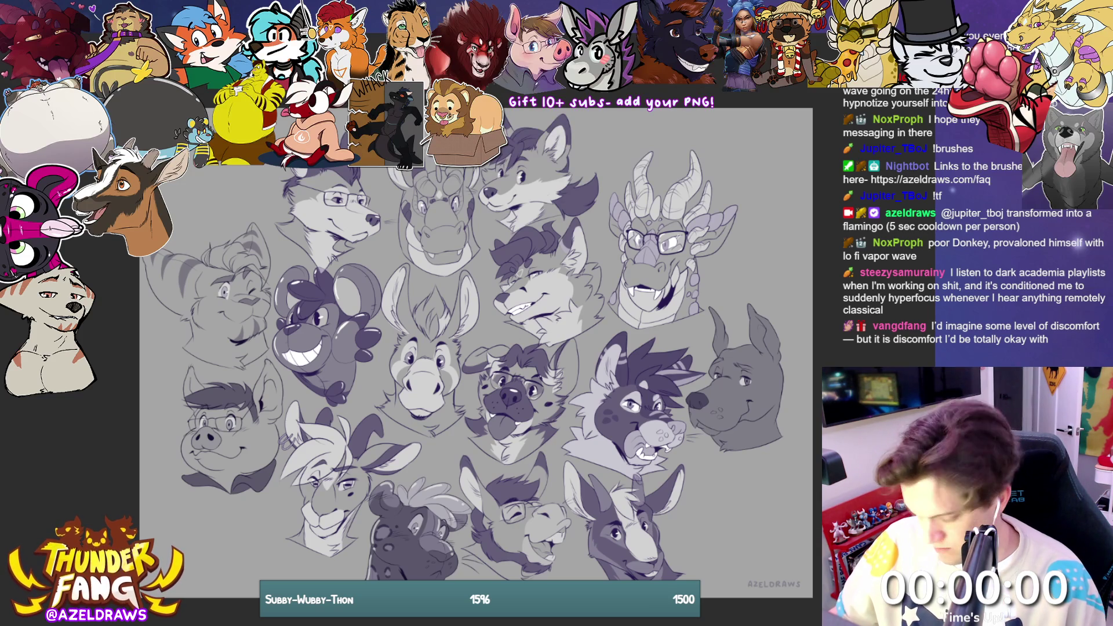
Step: Scale the entire collage down slightly from the bottom-right corner and confirm the new size
key("ctrl+t")
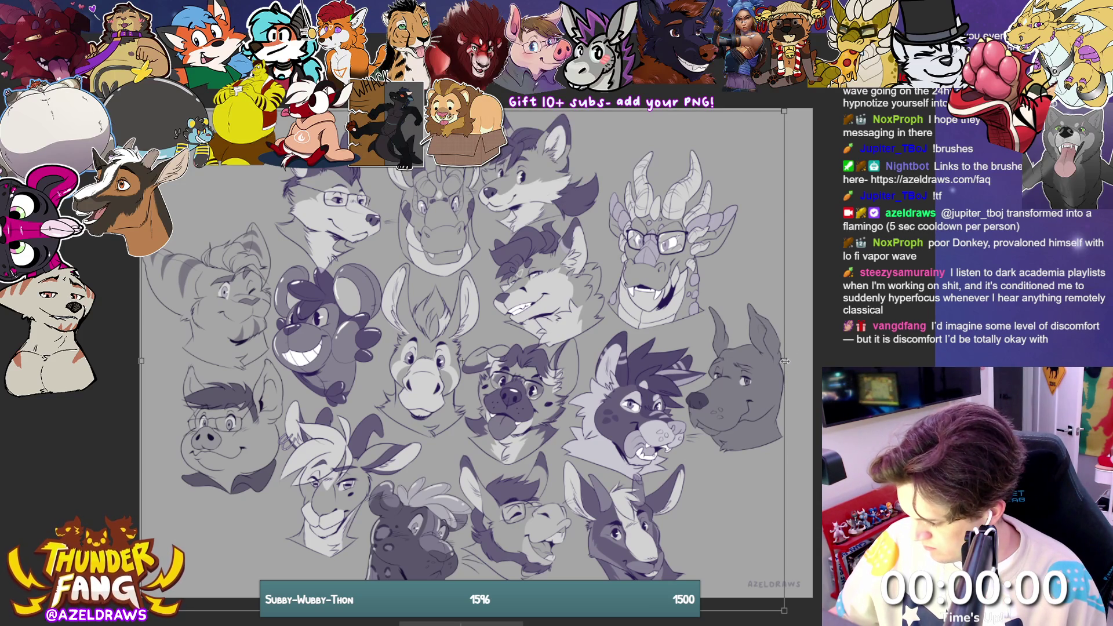
left_click_drag(784, 610, 774, 595)
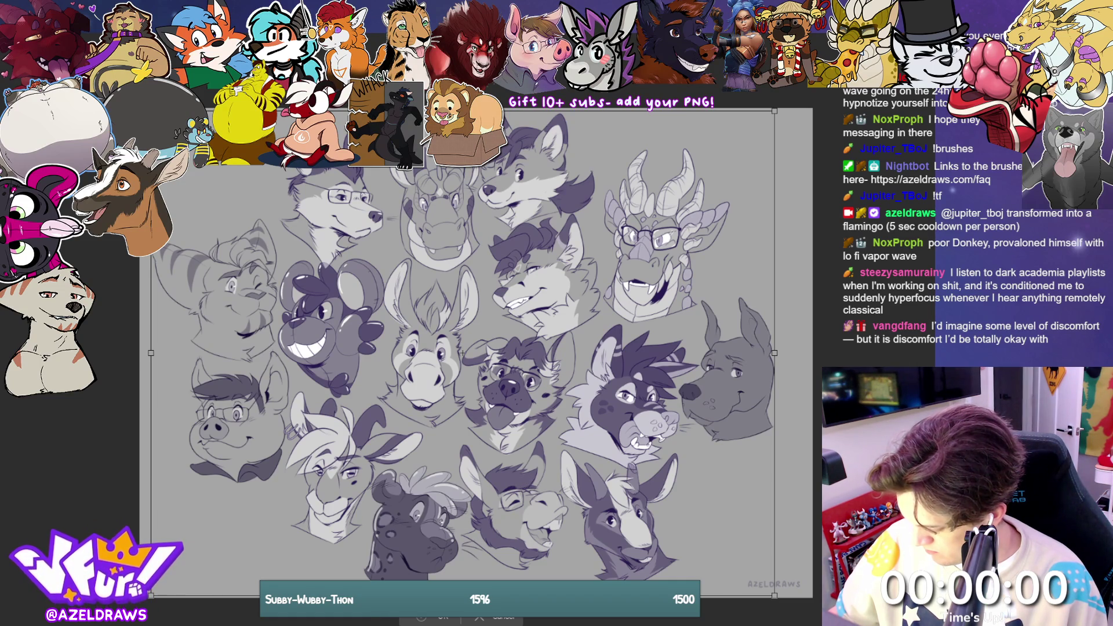
left_click(451, 617)
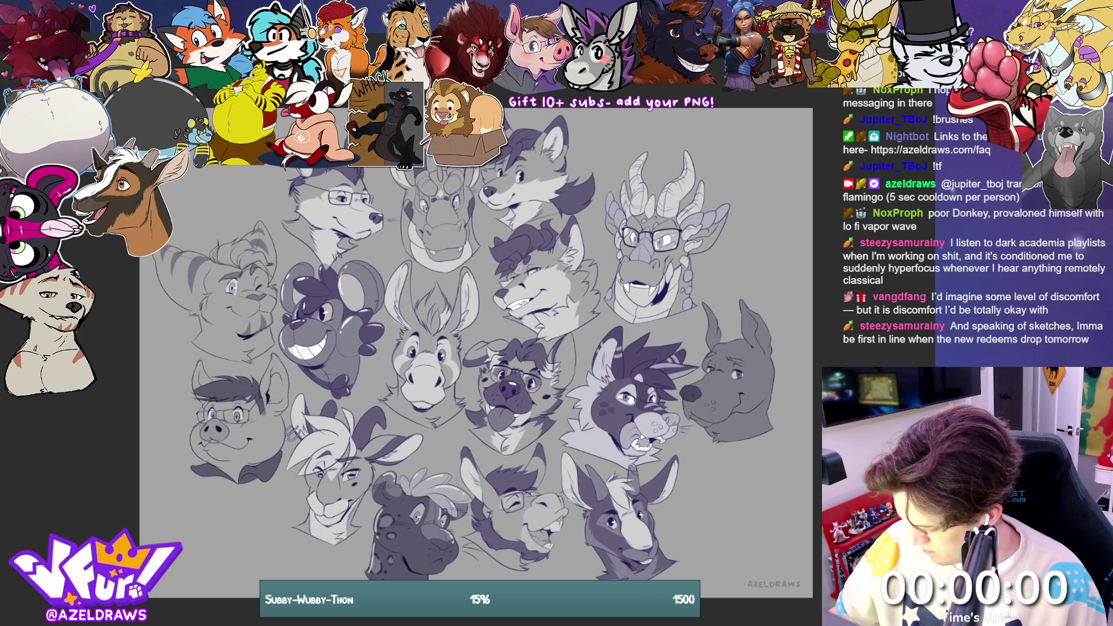
Step: Nudge the balloon mouse and striped cat heads up, then move and enlarge the glasses-wearing wolf head
left_click_drag(354, 343, 342, 340)
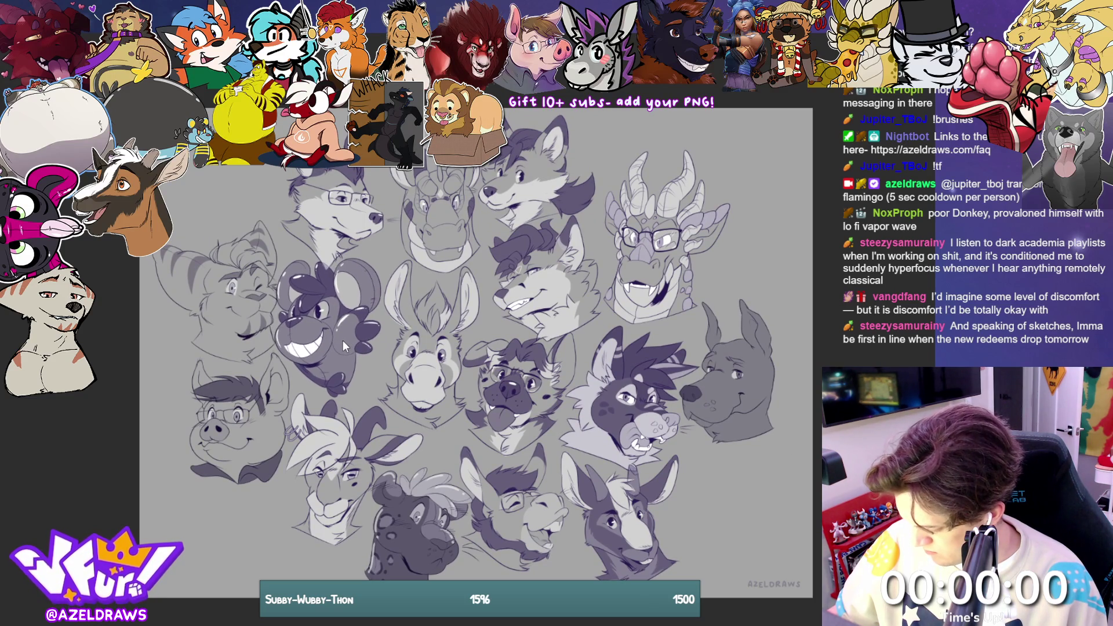
left_click_drag(251, 300, 245, 284)
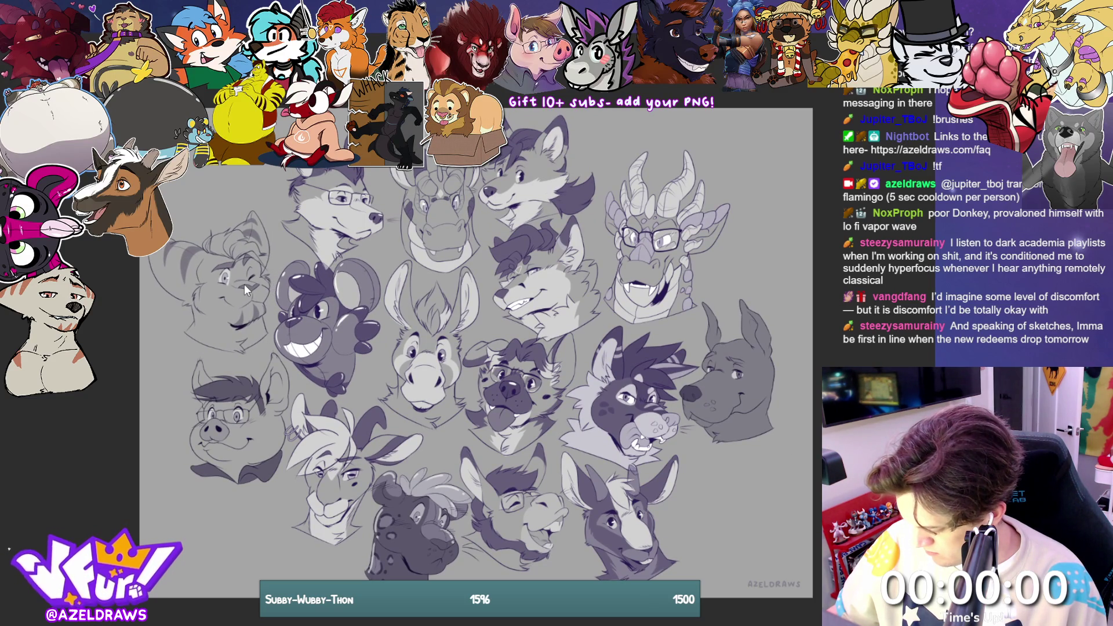
left_click_drag(327, 214, 322, 207)
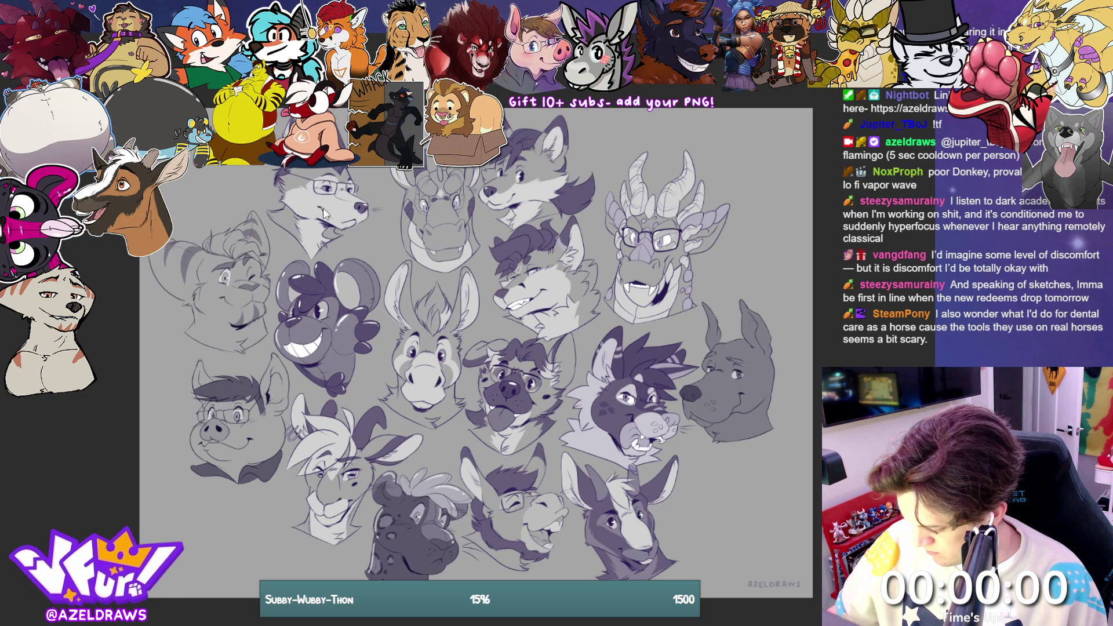
left_click_drag(388, 189, 424, 185)
left_click(292, 288)
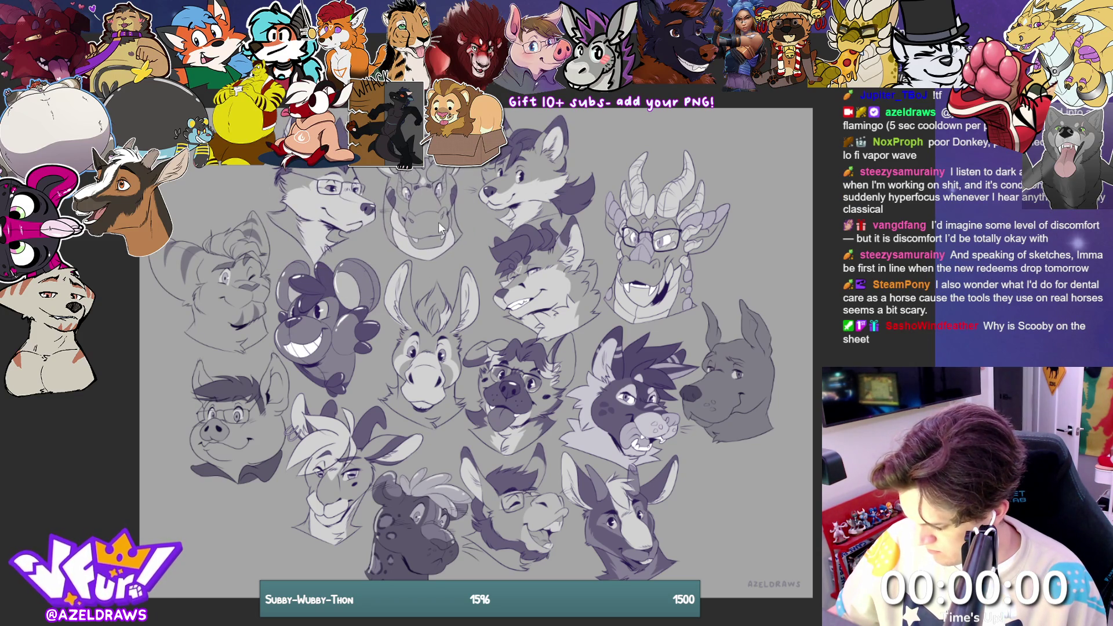
Step: Enlarge the dragon head and shift it slightly right
key("ctrl+t")
left_click_drag(420, 262, 421, 266)
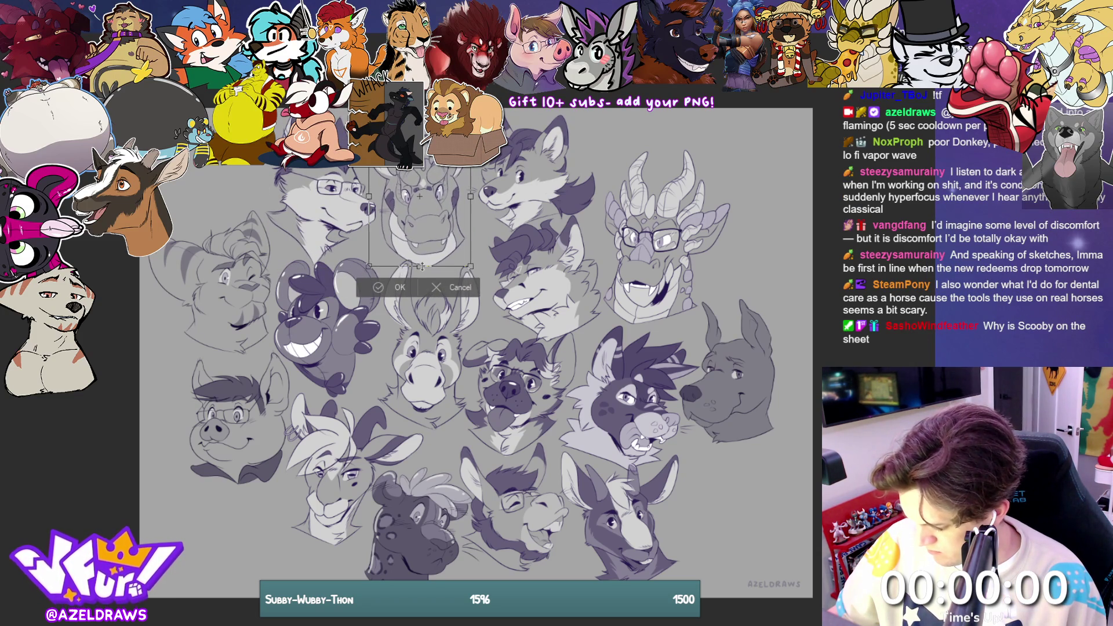
left_click_drag(432, 219, 442, 221)
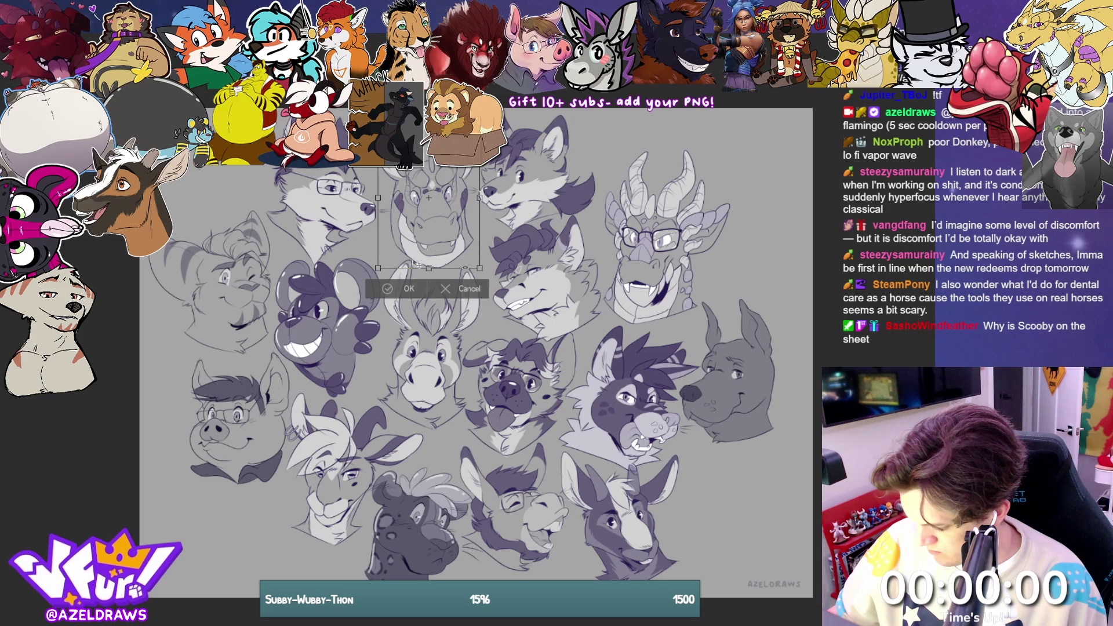
left_click(386, 288)
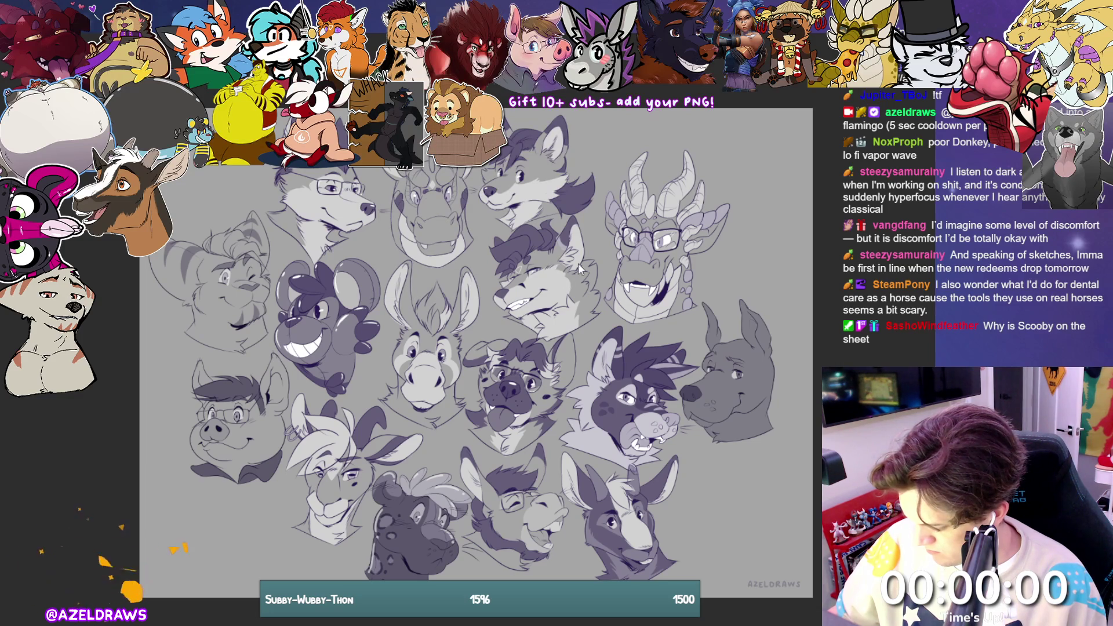
Step: Nudge the grey wolf, fox, dragon and purple heads, then swap the pig and balloon mouse positions
left_click_drag(554, 250, 529, 251)
left_click_drag(514, 178, 515, 178)
left_click_drag(667, 243, 654, 239)
left_click_drag(642, 360, 642, 358)
mouse_move(361, 295)
left_mouse_down()
mouse_move(193, 298)
mouse_move(361, 333)
left_mouse_up()
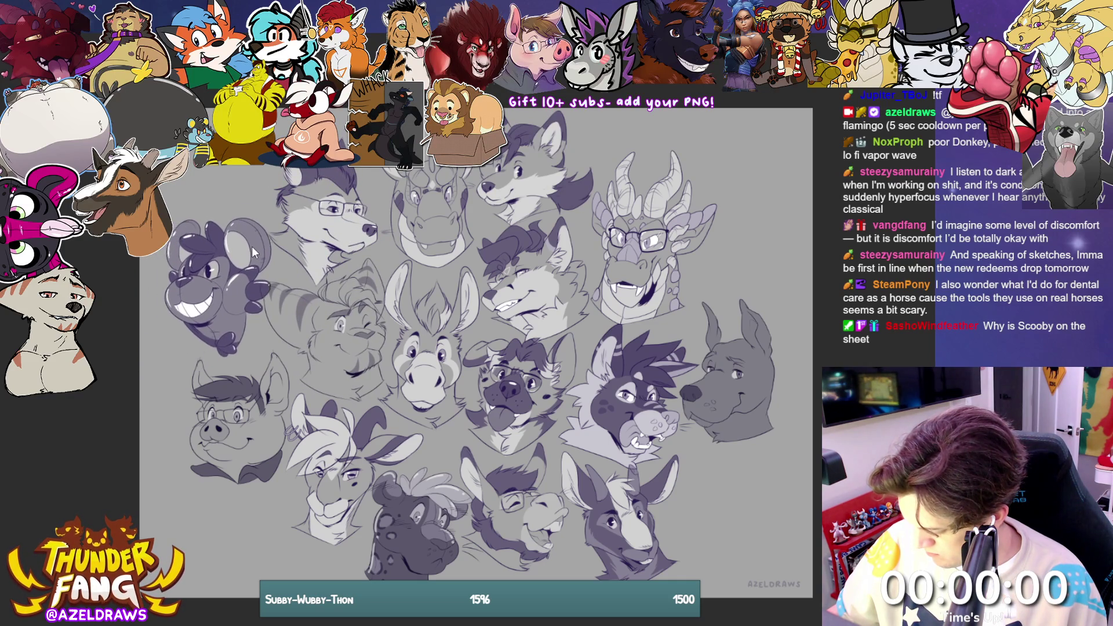
left_click_drag(249, 283, 276, 373)
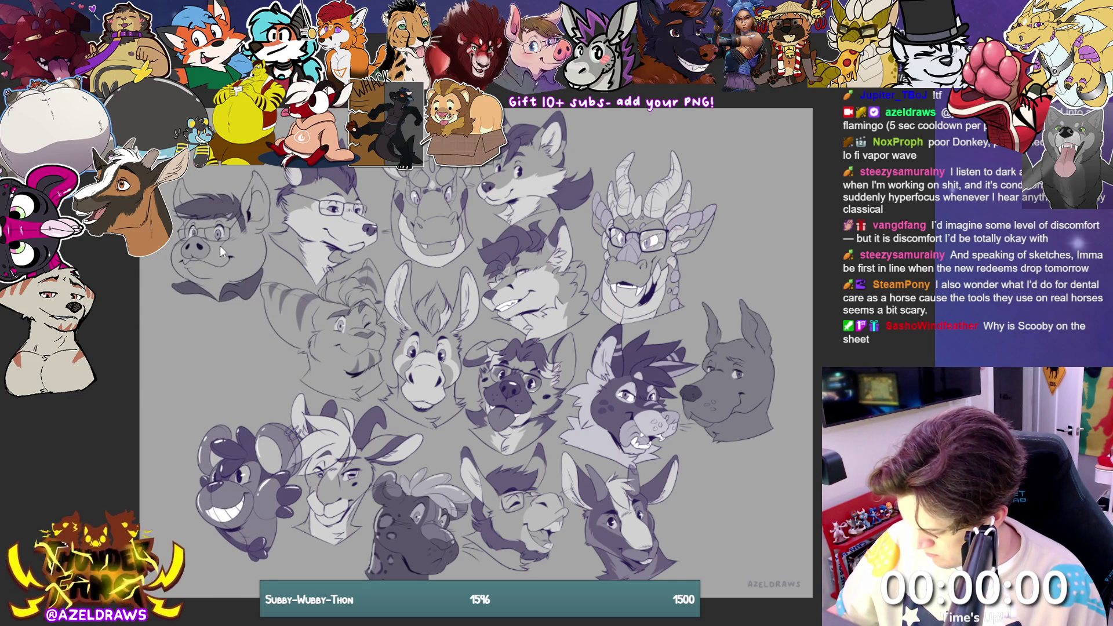
left_click_drag(228, 447, 218, 362)
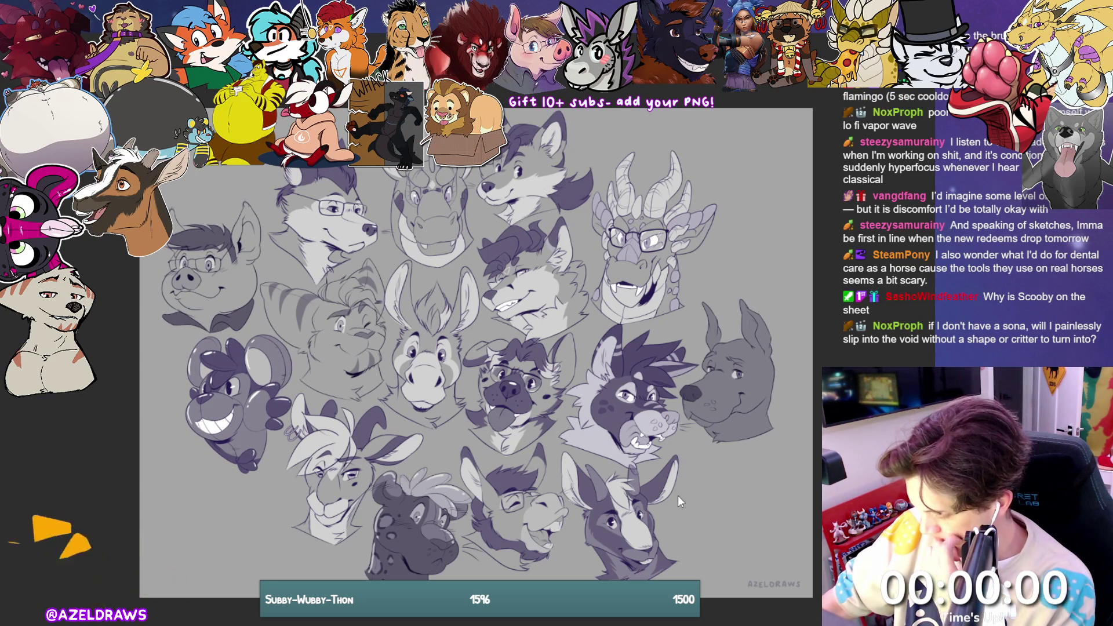
Step: Try the glasses-wearing donkey at bottom right and the Great Dane lower, then return the donkey to bottom centre
left_click_drag(515, 510, 750, 513)
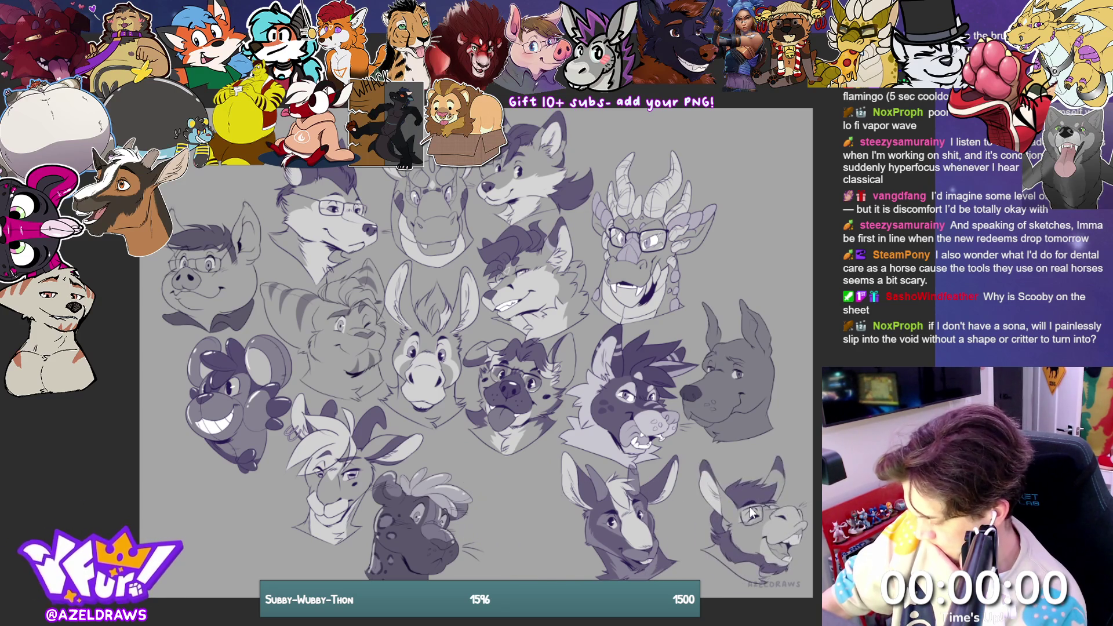
mouse_move(724, 380)
left_mouse_down()
mouse_move(500, 528)
mouse_move(746, 381)
mouse_move(725, 301)
left_mouse_up()
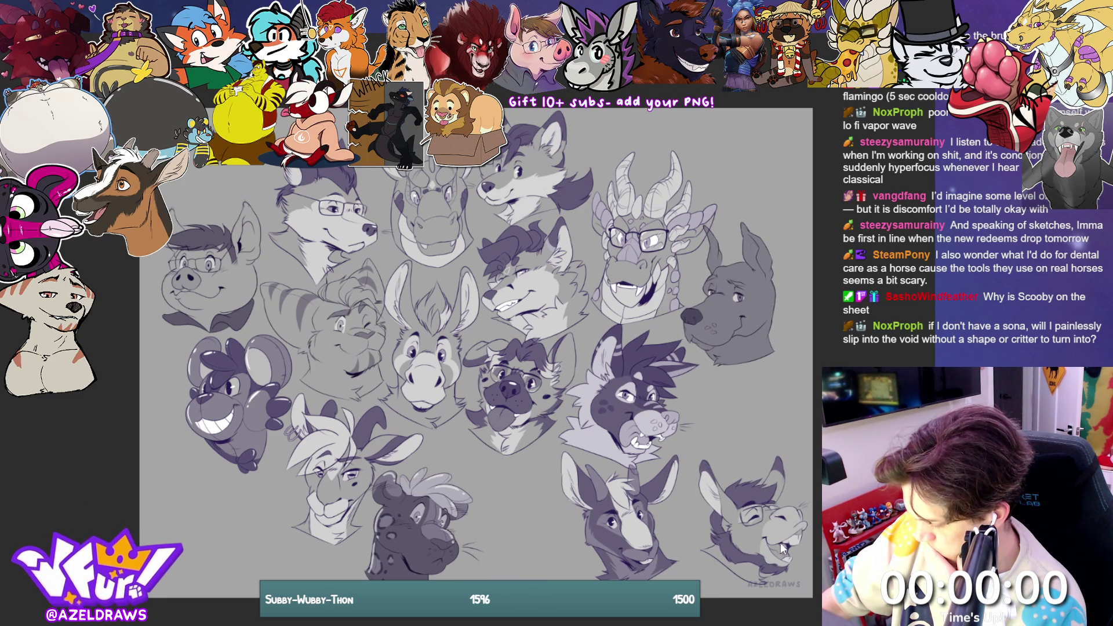
left_click_drag(780, 543, 530, 516)
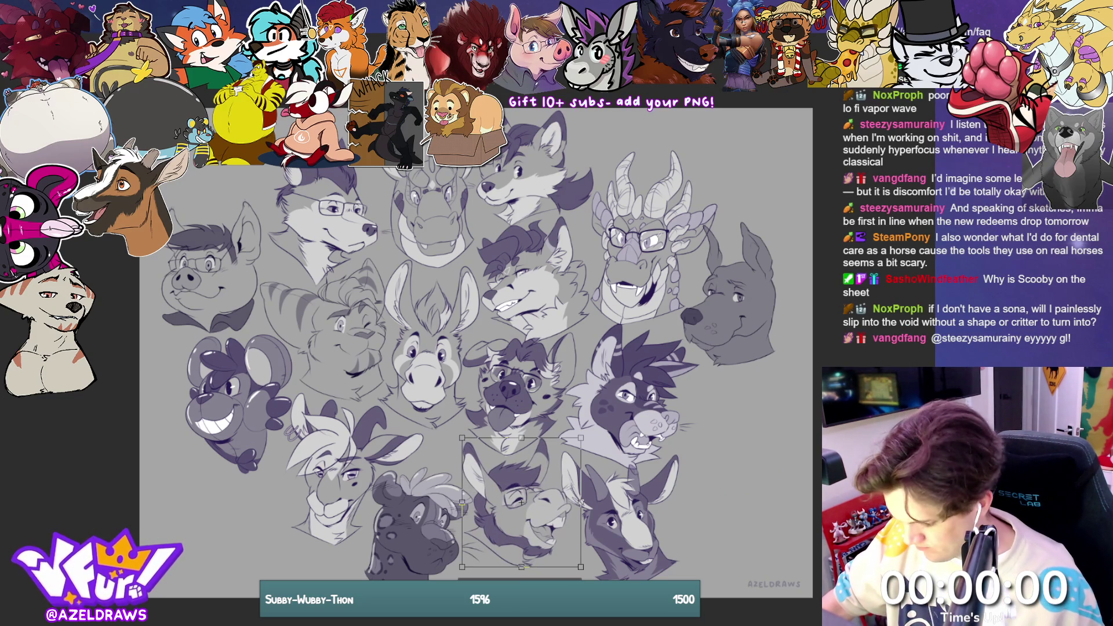
key("ctrl+t")
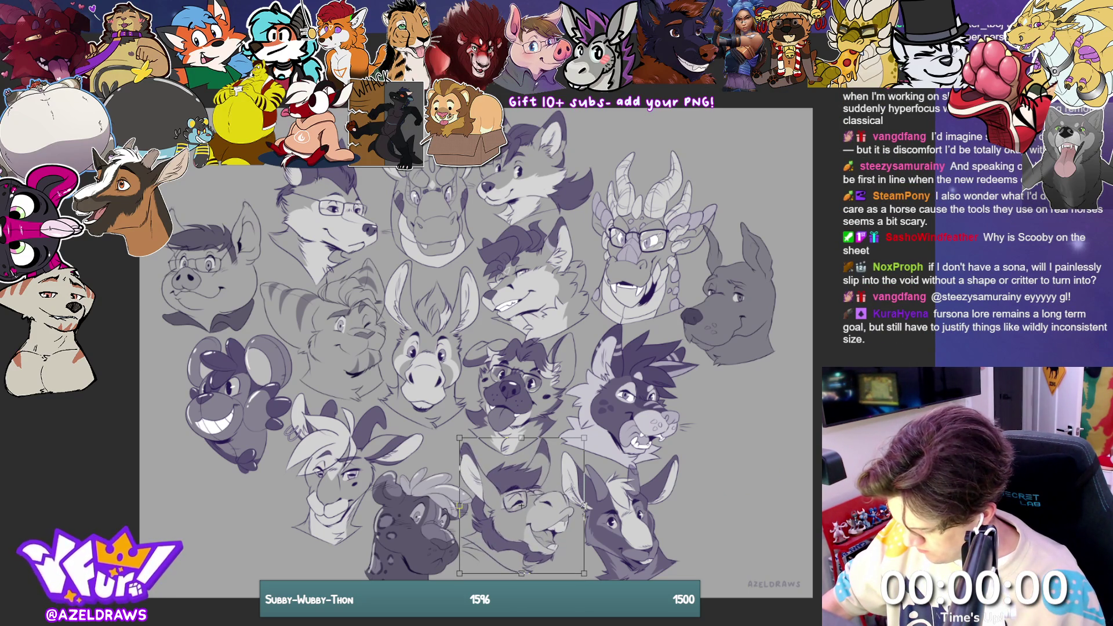
key("Return")
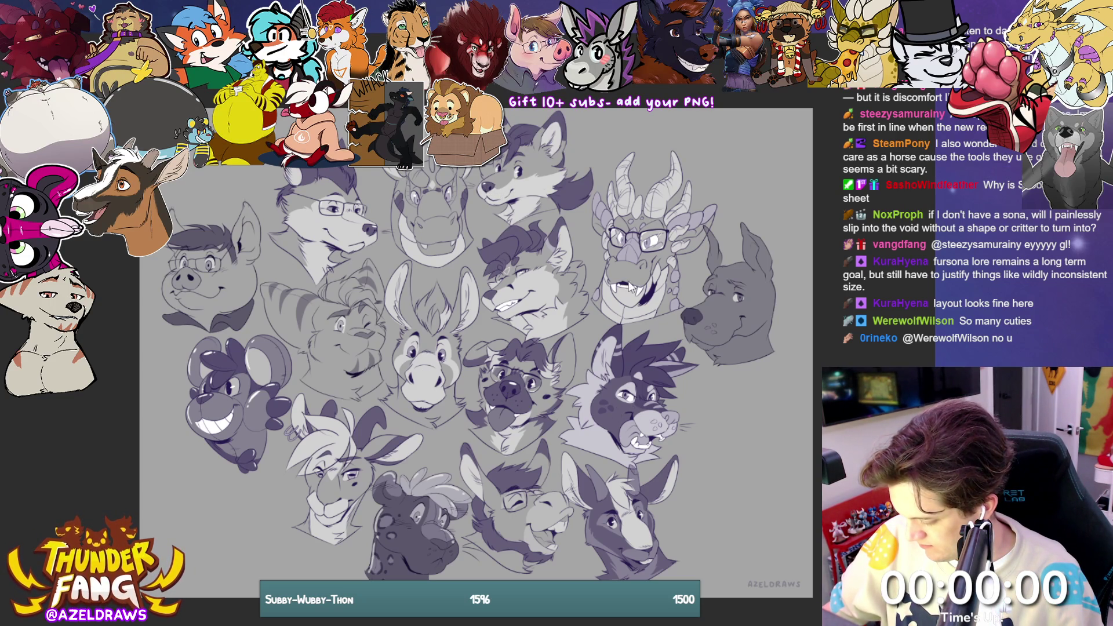
left_click_drag(634, 250, 640, 257)
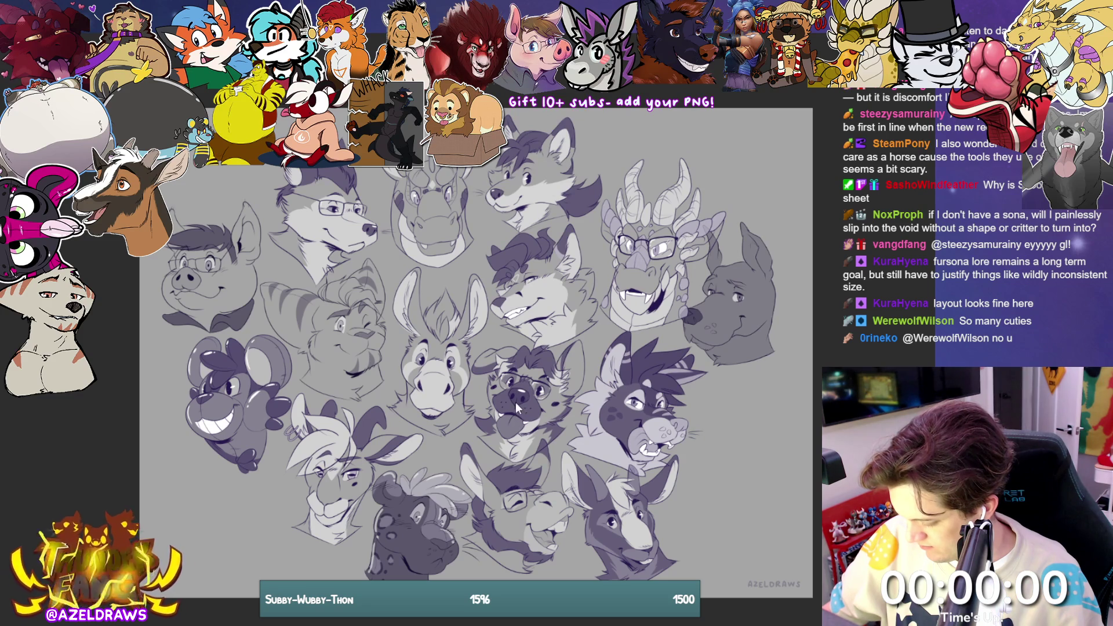
Step: Raise the pug and spiky-haired heads, trying and then undoing moves of the fox head
left_click_drag(571, 406, 525, 394)
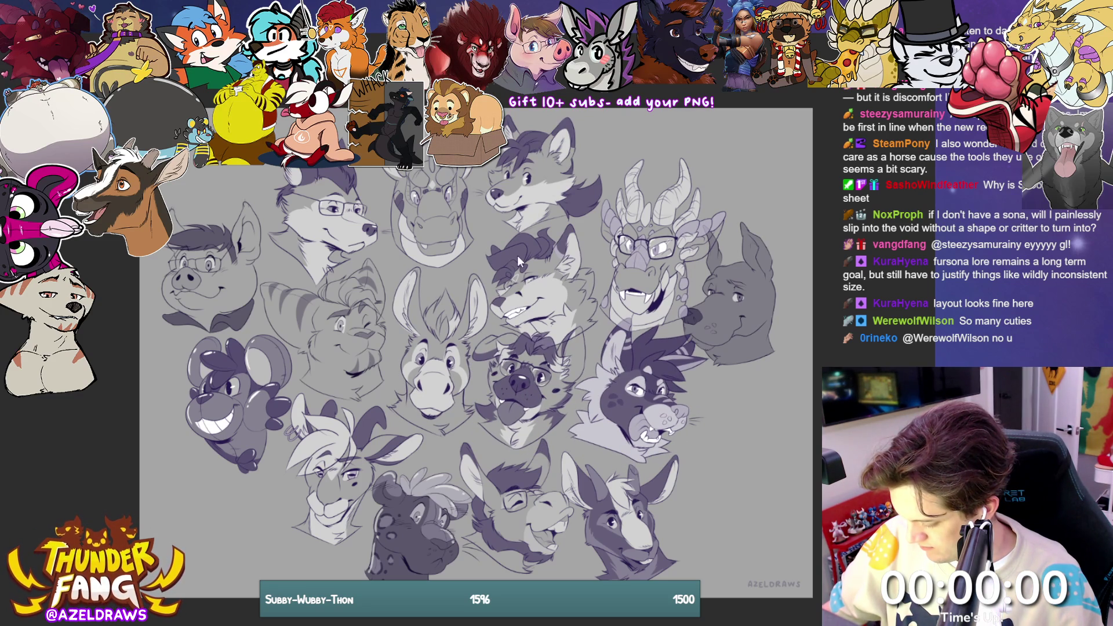
left_click_drag(517, 259, 521, 228)
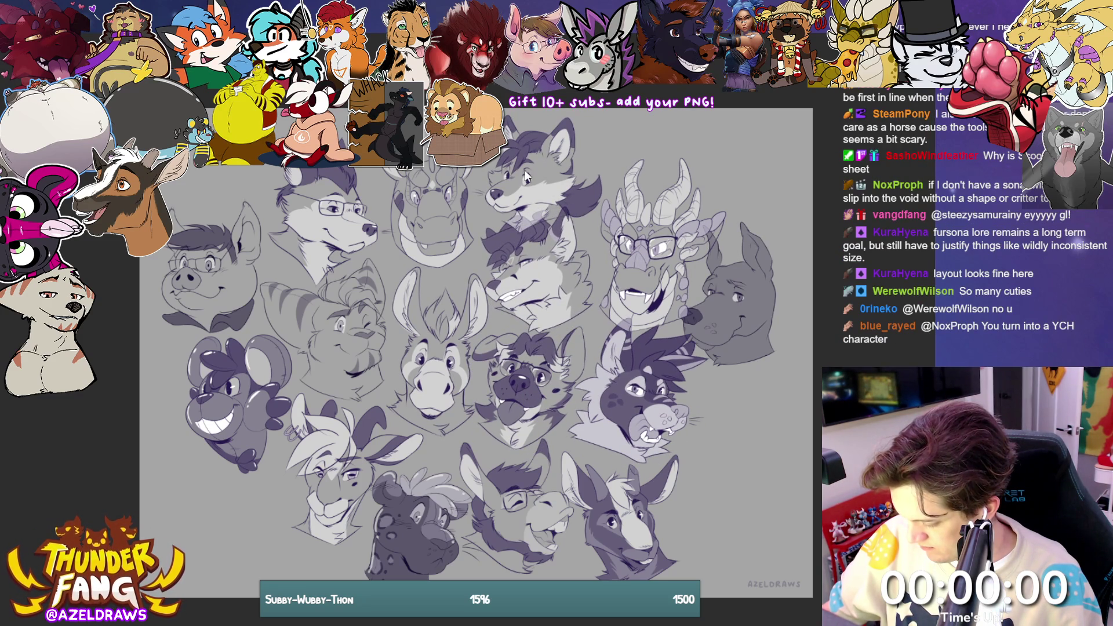
left_click_drag(526, 175, 536, 163)
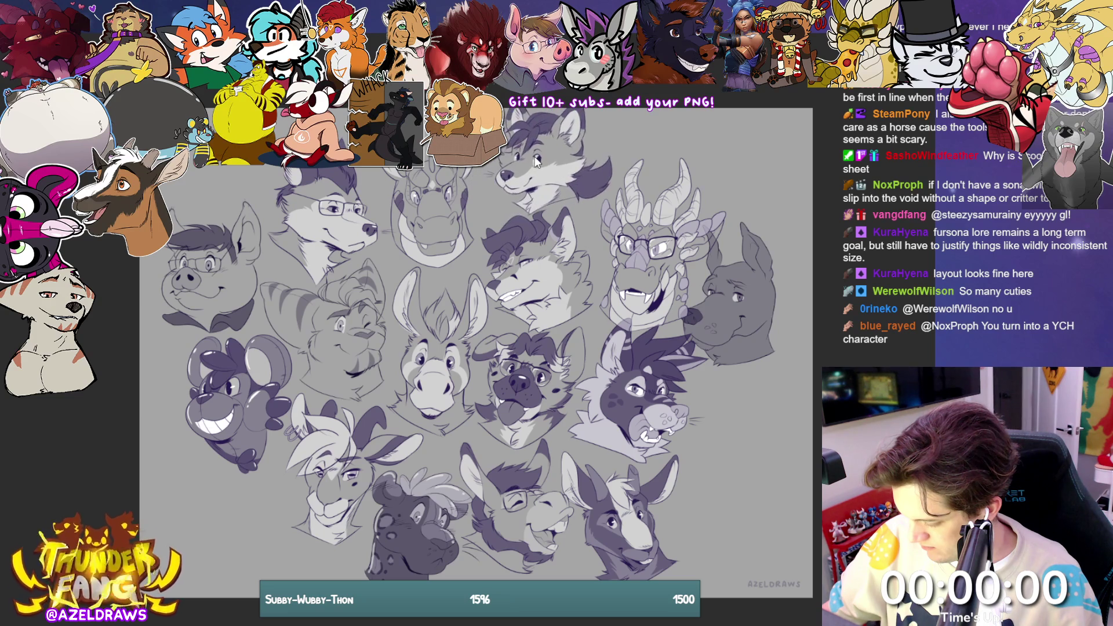
key("ctrl+z")
key("ctrl+z")
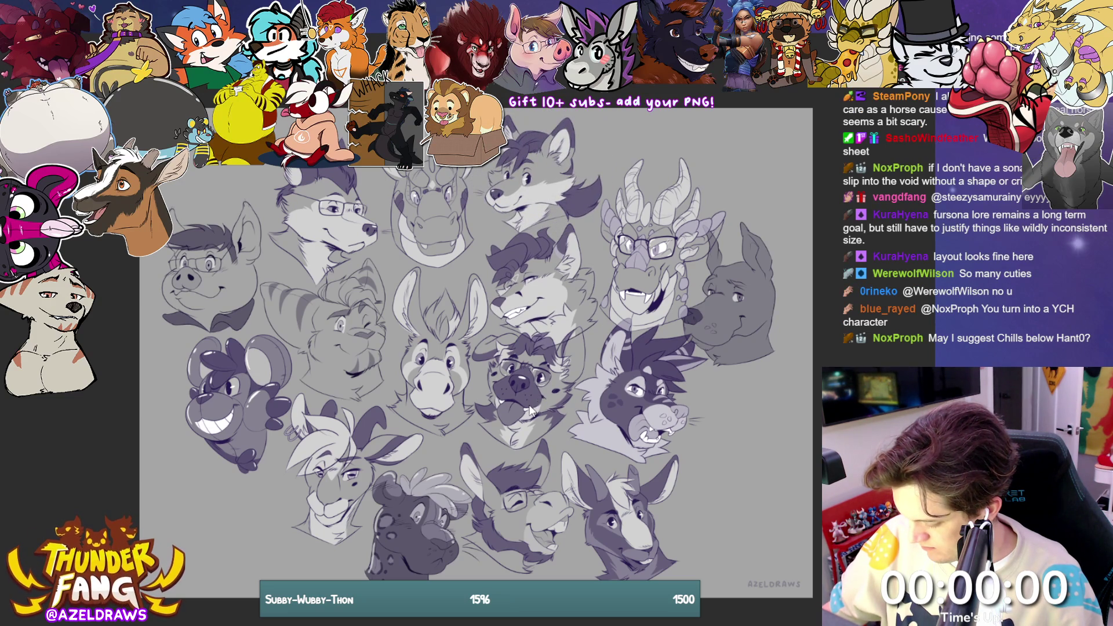
key("ctrl+z")
Step: Nudge the donkey heads right, raise the purple cat and glasses dragon, and shift the right dog head
left_click_drag(519, 496, 531, 499)
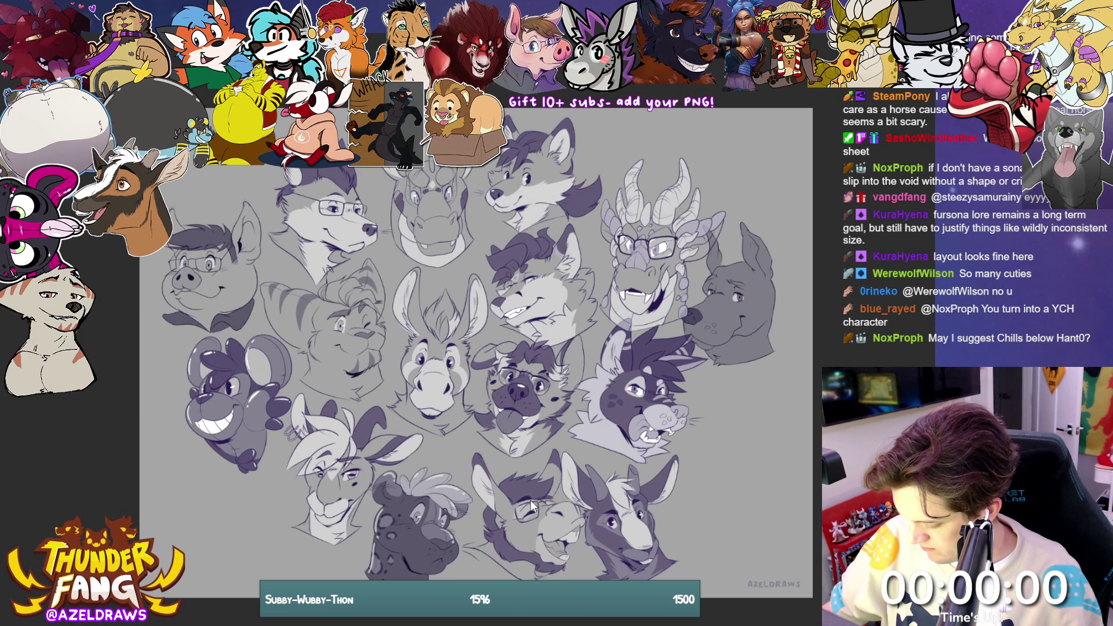
left_click_drag(655, 510, 666, 517)
left_click_drag(536, 409, 531, 414)
mouse_move(656, 428)
left_mouse_down()
mouse_move(676, 413)
mouse_move(661, 399)
left_mouse_up()
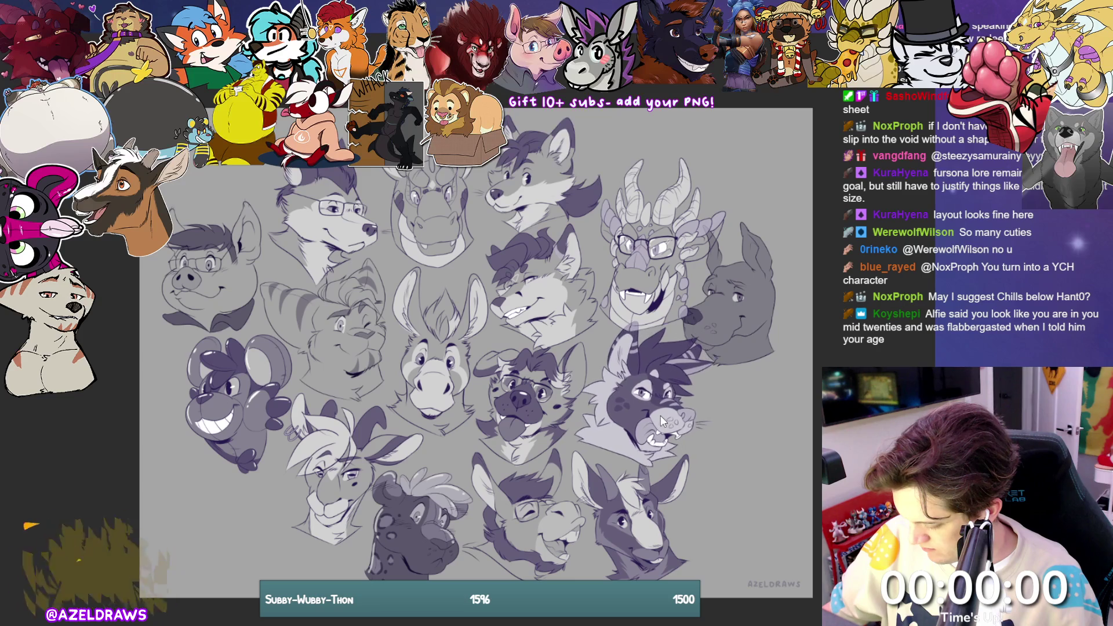
left_click_drag(637, 259, 631, 245)
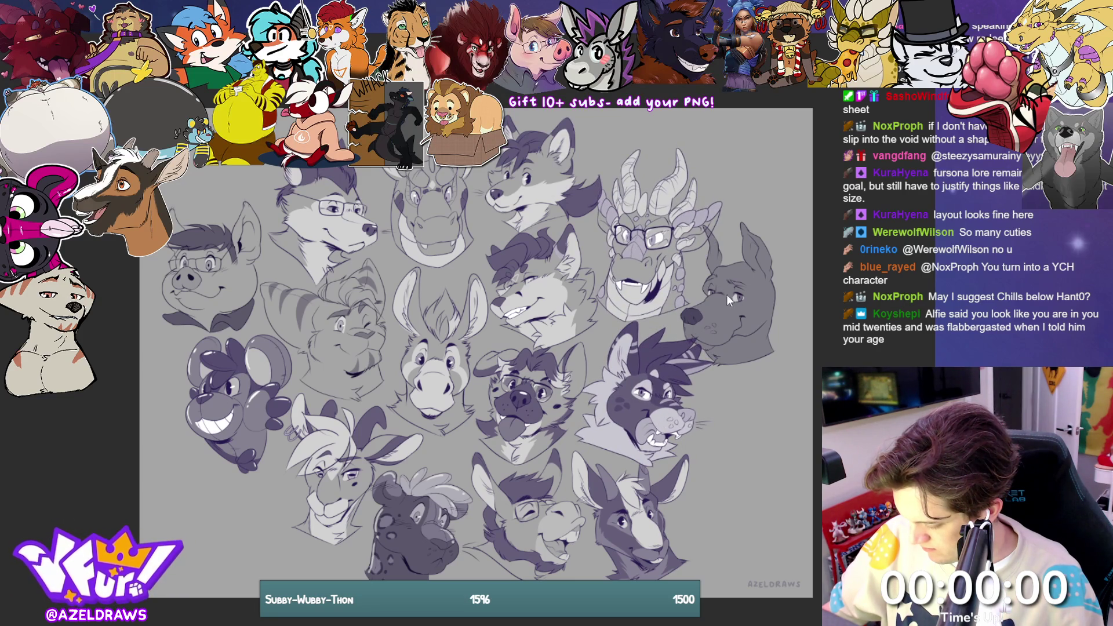
mouse_move(726, 295)
left_mouse_down()
mouse_move(741, 284)
mouse_move(740, 293)
left_mouse_up()
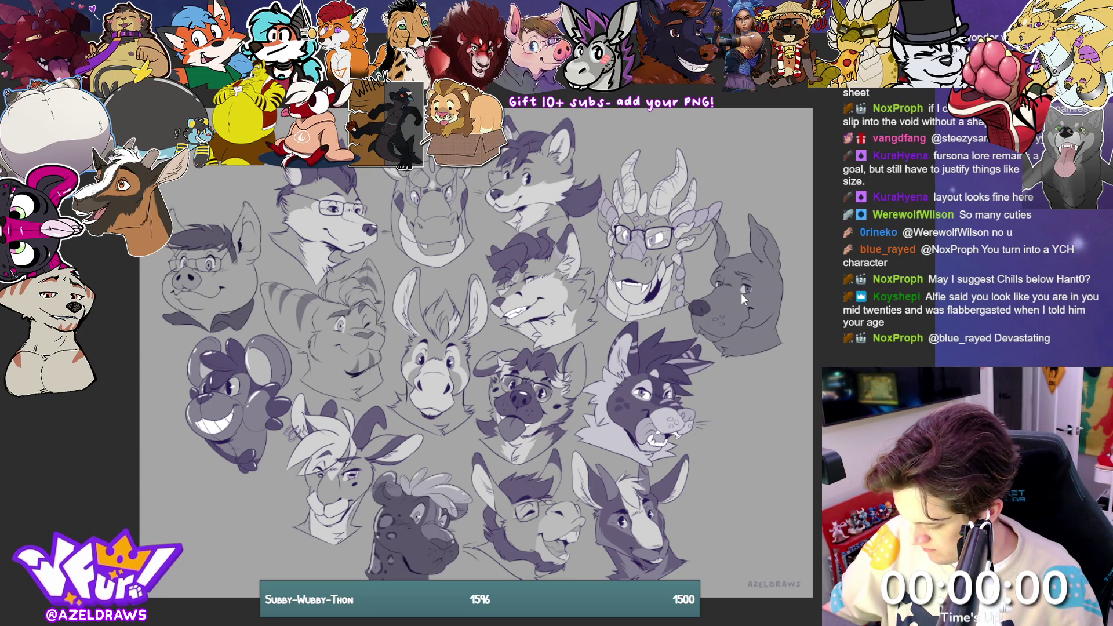
left_click_drag(667, 519, 652, 524)
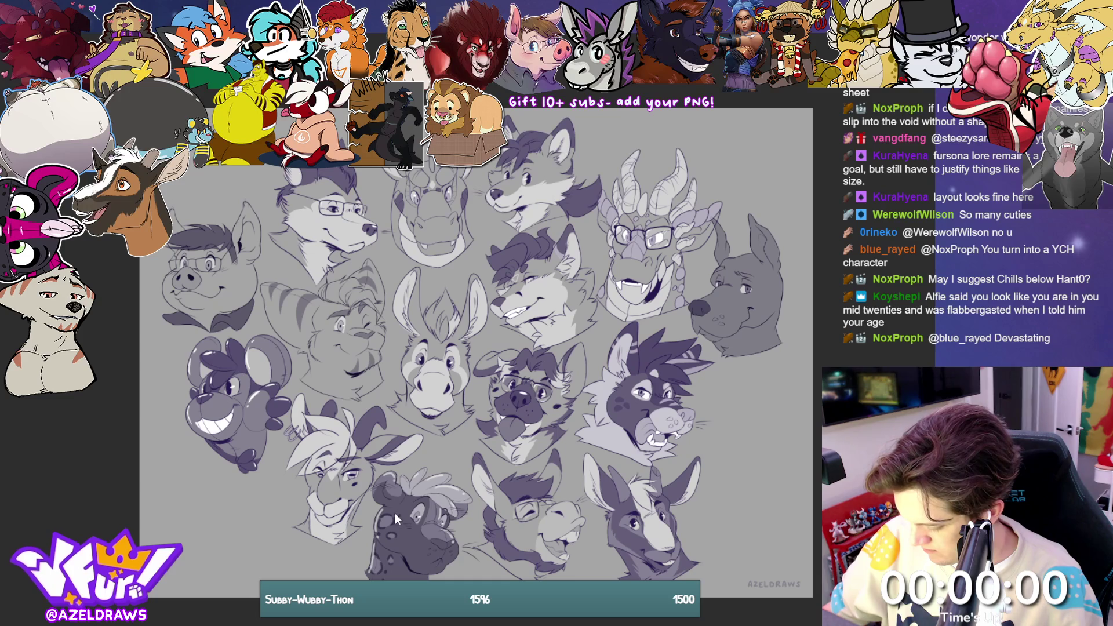
Step: Adjust the spotted, goat, mouse and pig heads, and nudge the wolf, dragon and fox heads at top
left_click_drag(395, 513, 400, 518)
left_click_drag(343, 471, 342, 471)
mouse_move(250, 399)
left_mouse_down()
mouse_move(245, 408)
mouse_move(250, 401)
left_mouse_up()
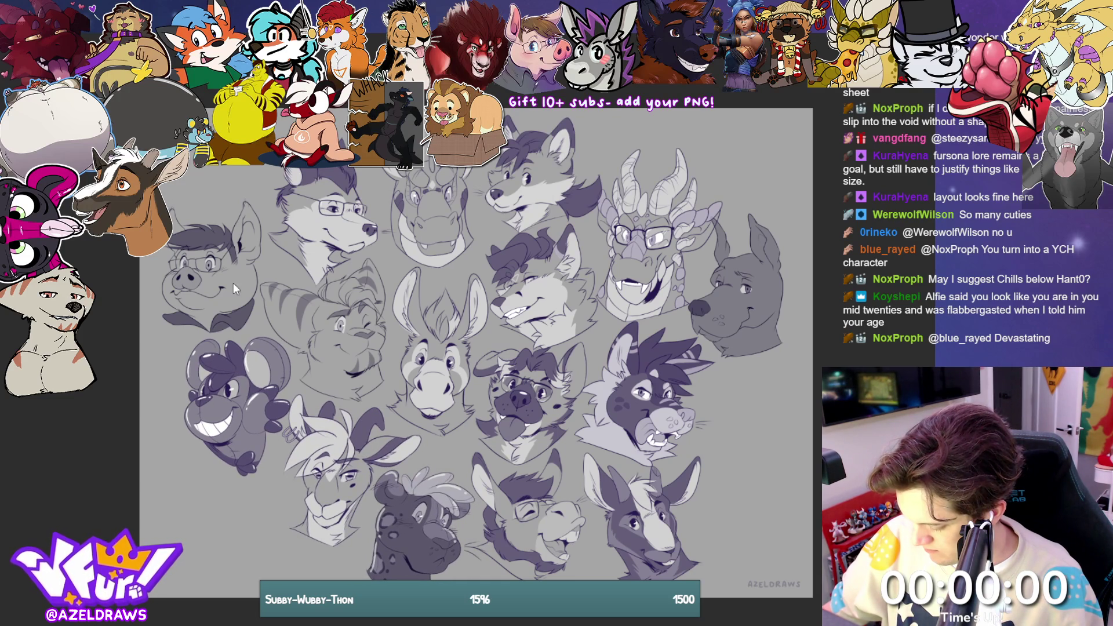
left_click_drag(234, 318, 237, 318)
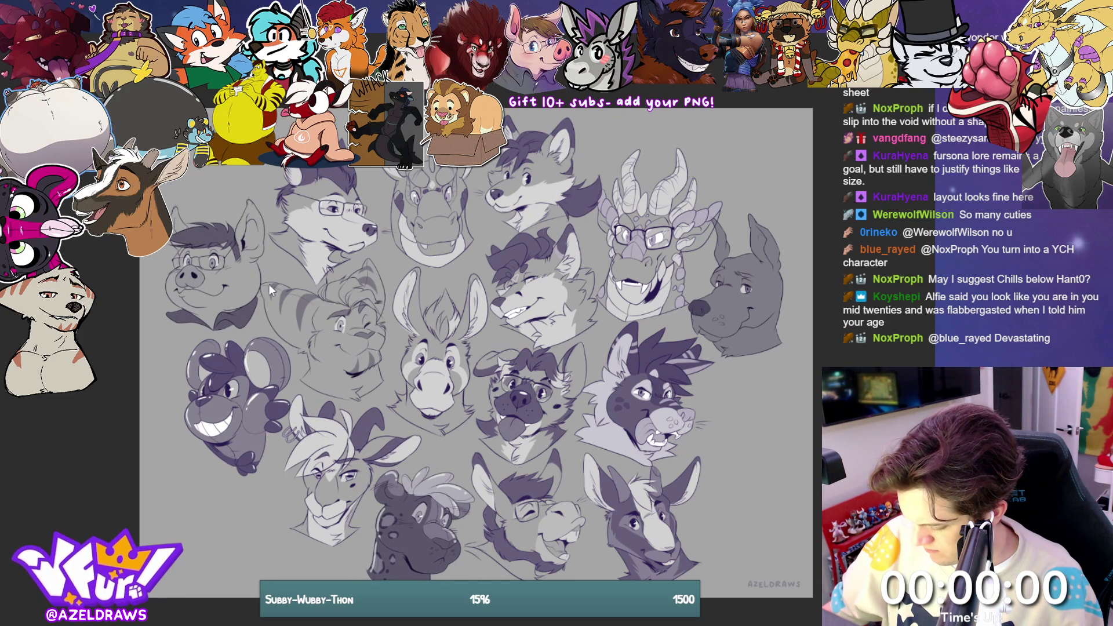
mouse_move(329, 186)
left_mouse_down()
mouse_move(317, 178)
mouse_move(329, 177)
left_mouse_up()
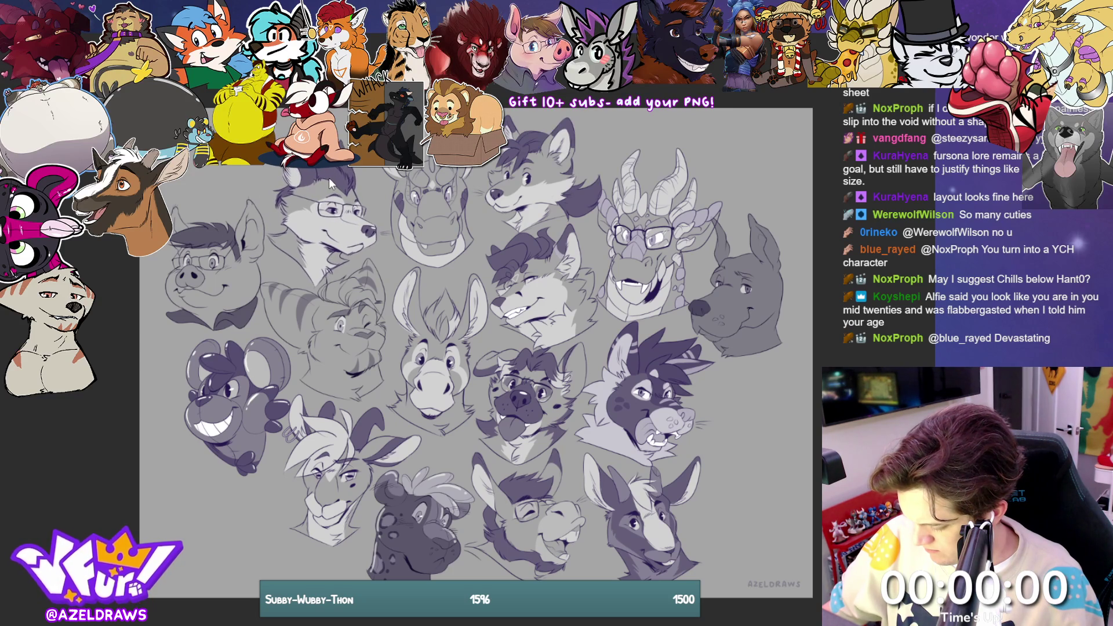
left_click_drag(435, 178, 435, 178)
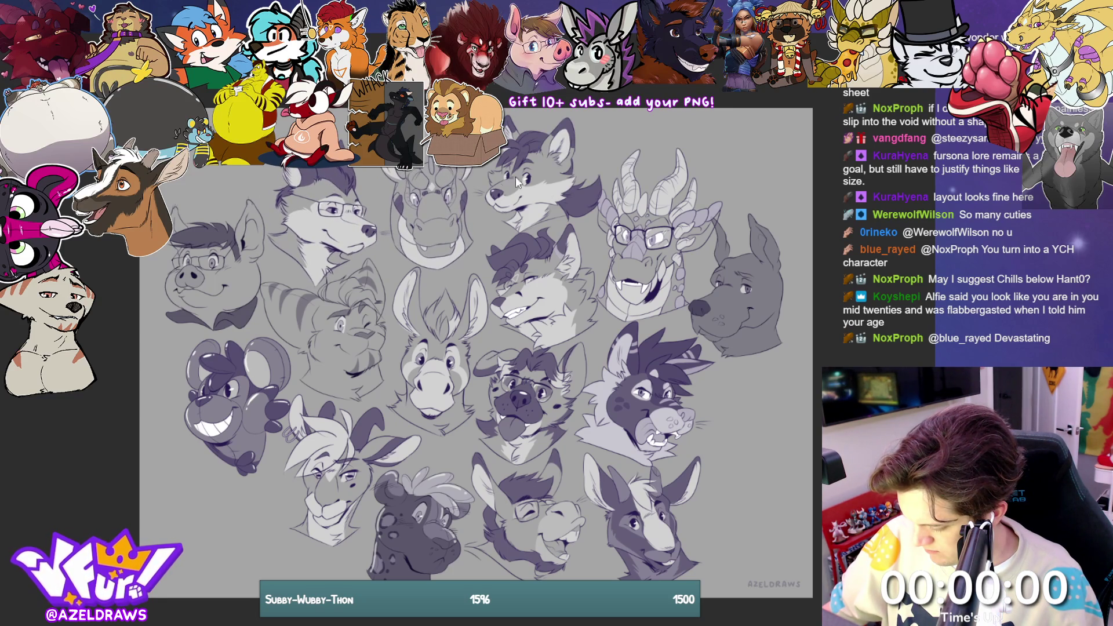
left_click_drag(522, 153, 515, 154)
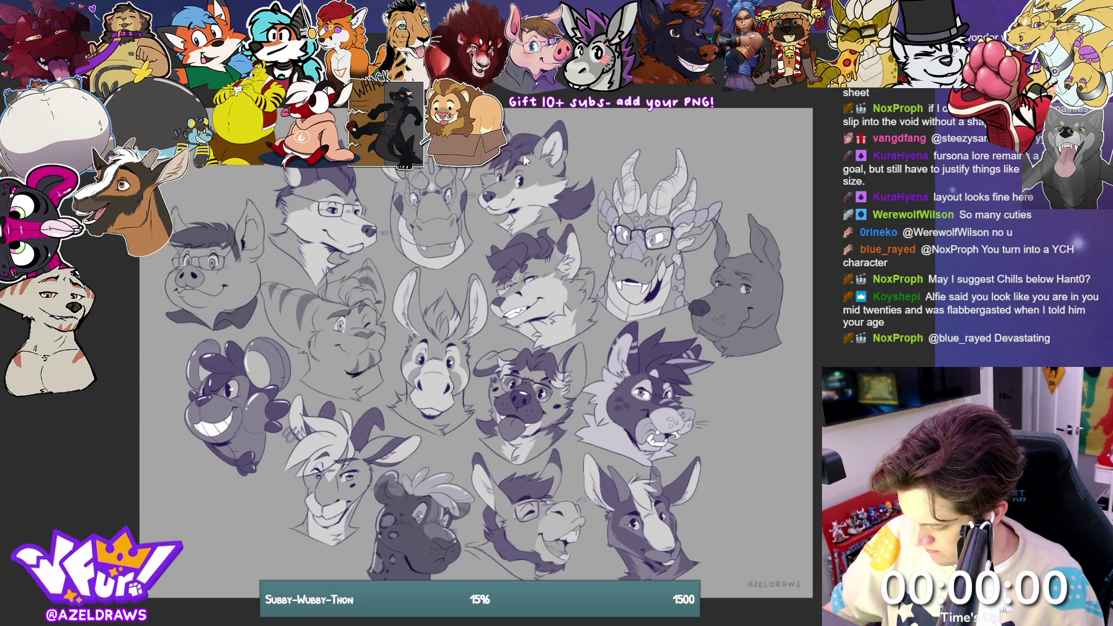
key("ctrl+t")
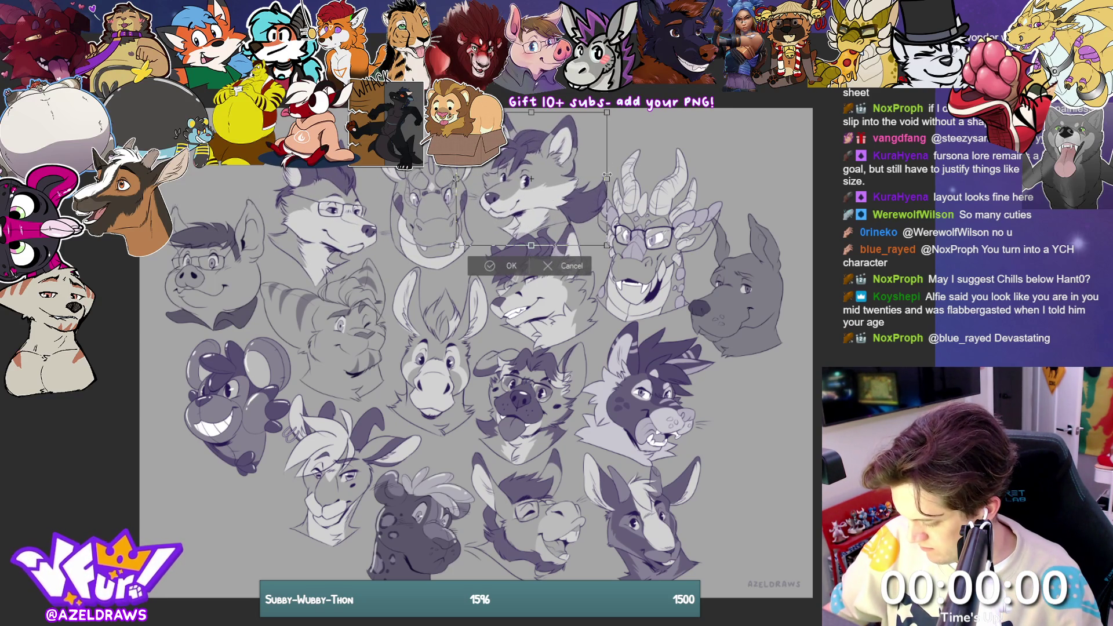
Step: Nudge the fox head up-left, then scale the horned dragon head down slightly
left_click_drag(597, 176, 595, 173)
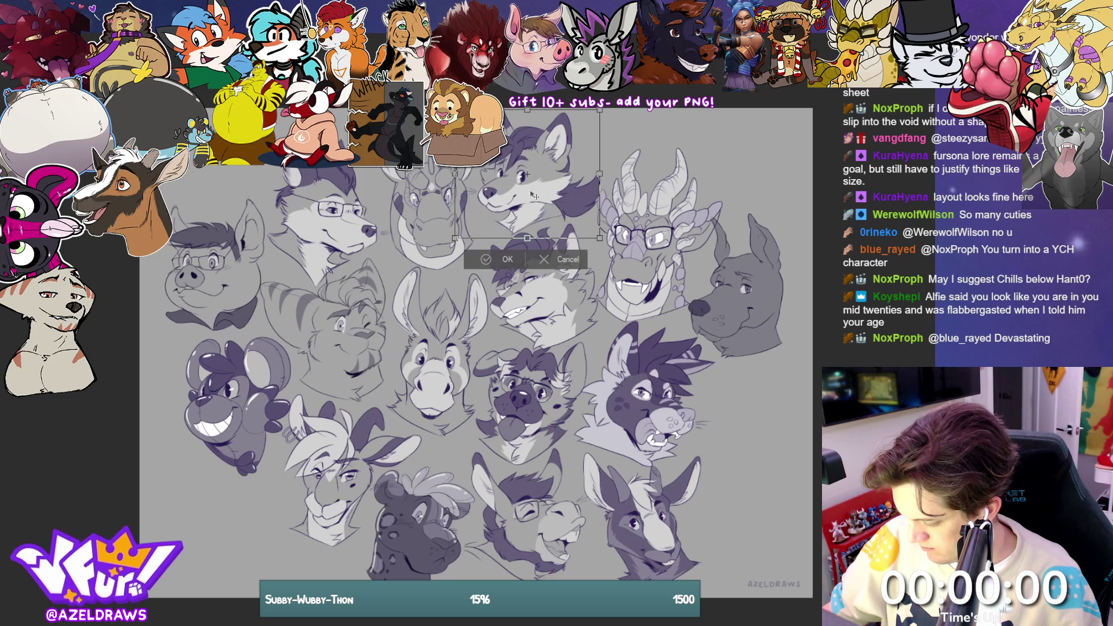
left_click(478, 260)
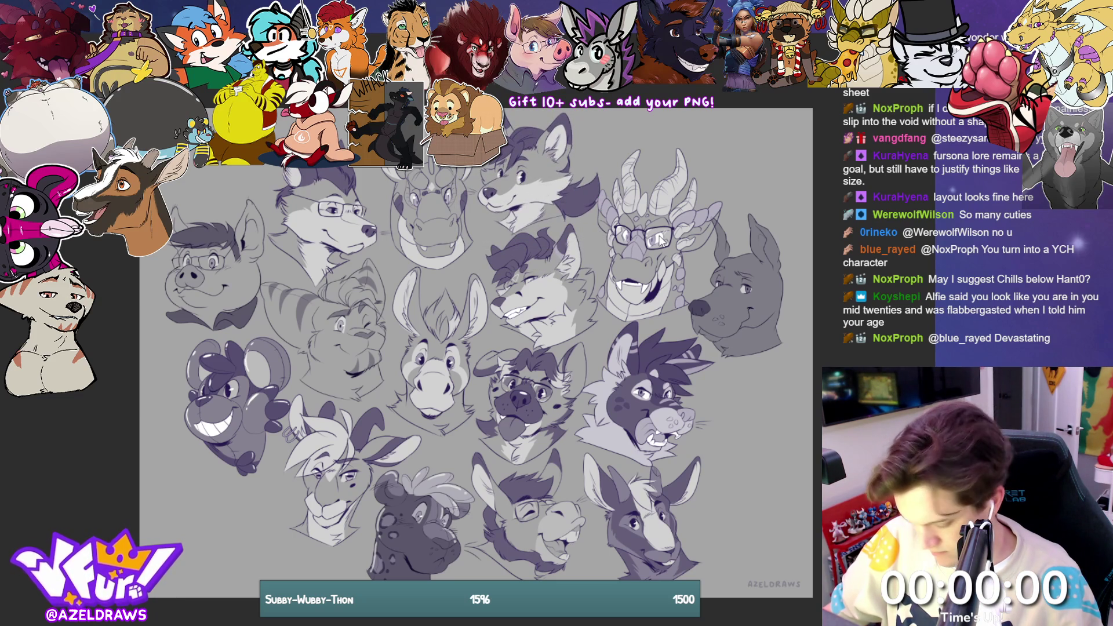
key("ctrl+t")
left_click_drag(595, 321, 620, 320)
left_click(617, 343)
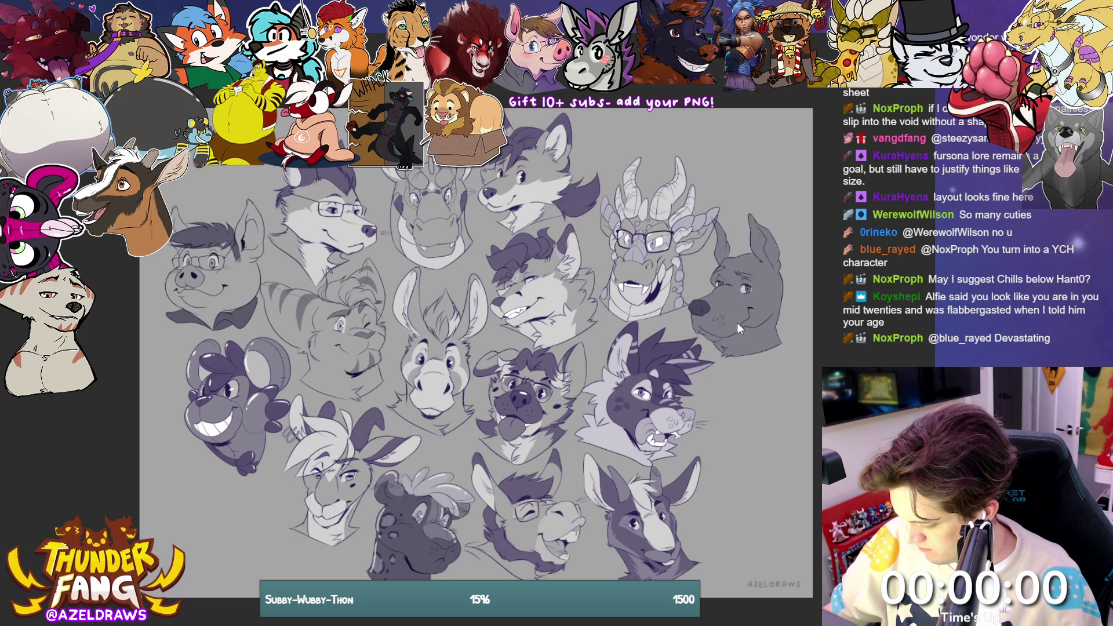
Step: Place the dragon head in the top row with the dog head beside it at right
left_click_drag(737, 323, 746, 332)
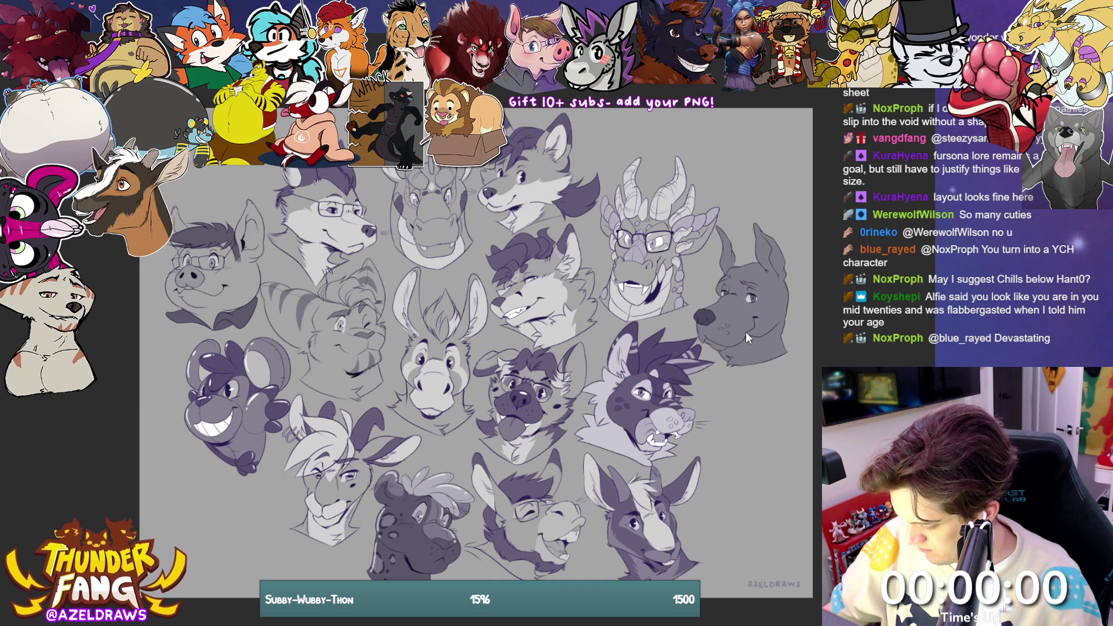
mouse_move(663, 395)
left_mouse_down()
mouse_move(707, 409)
mouse_move(663, 398)
left_mouse_up()
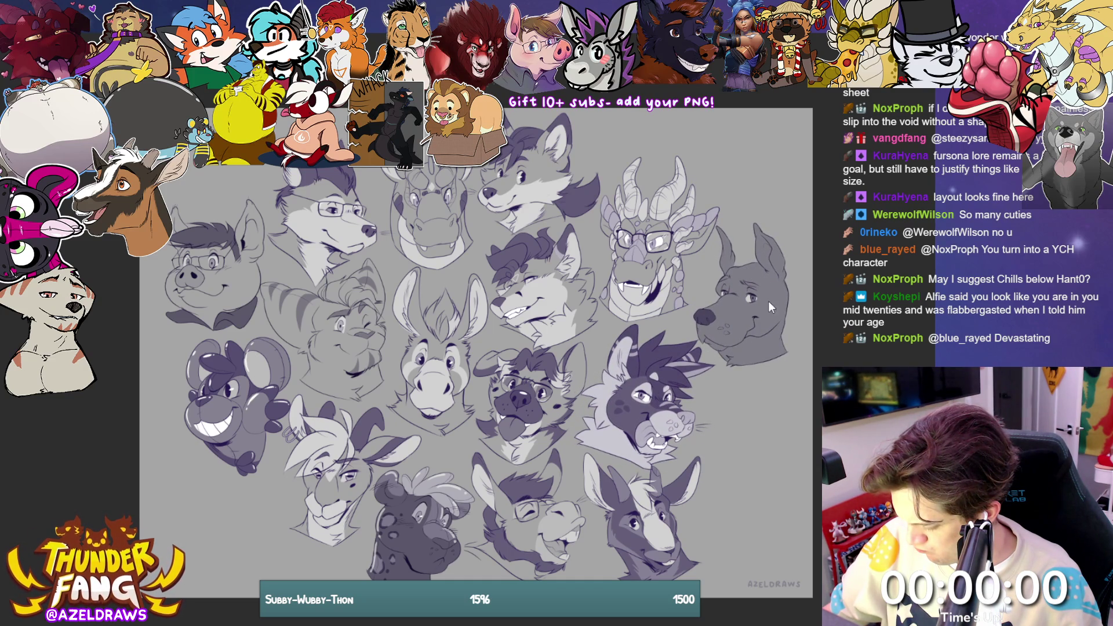
mouse_move(767, 301)
left_mouse_down()
mouse_move(374, 347)
mouse_move(363, 332)
mouse_move(766, 293)
mouse_move(781, 311)
mouse_move(766, 295)
mouse_move(752, 305)
left_mouse_up()
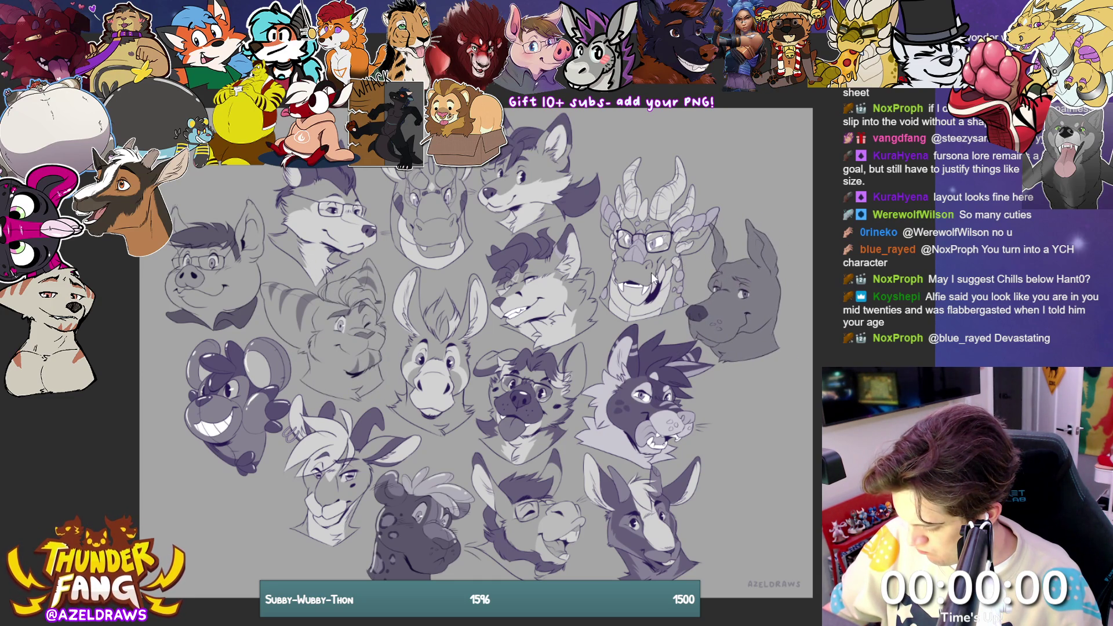
left_click_drag(651, 273, 650, 259)
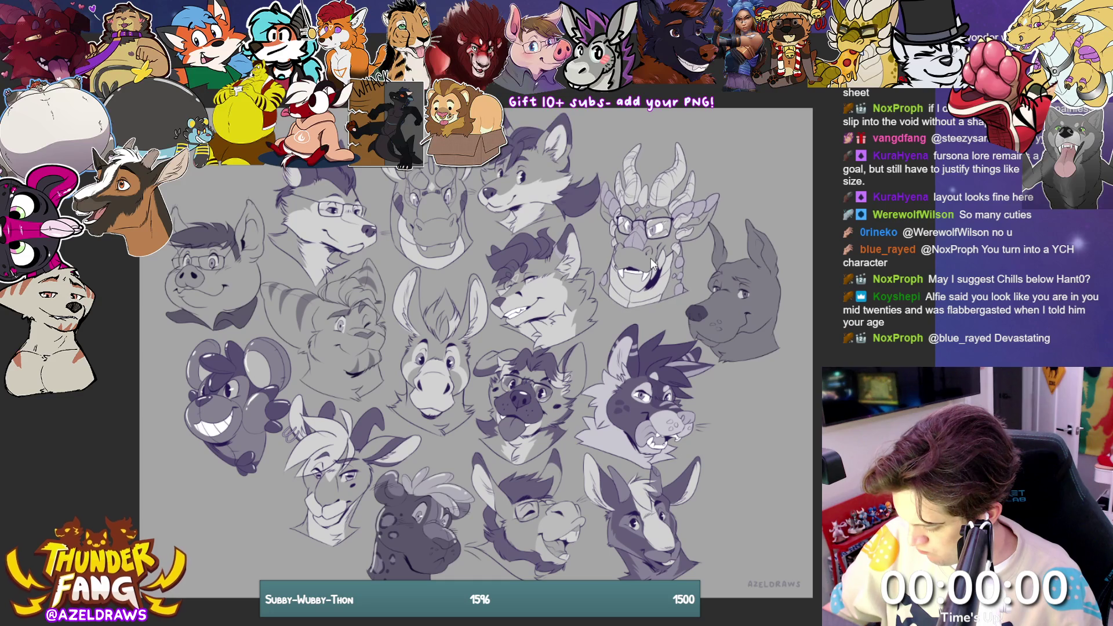
mouse_move(746, 291)
left_mouse_down()
mouse_move(757, 249)
mouse_move(763, 285)
left_mouse_up()
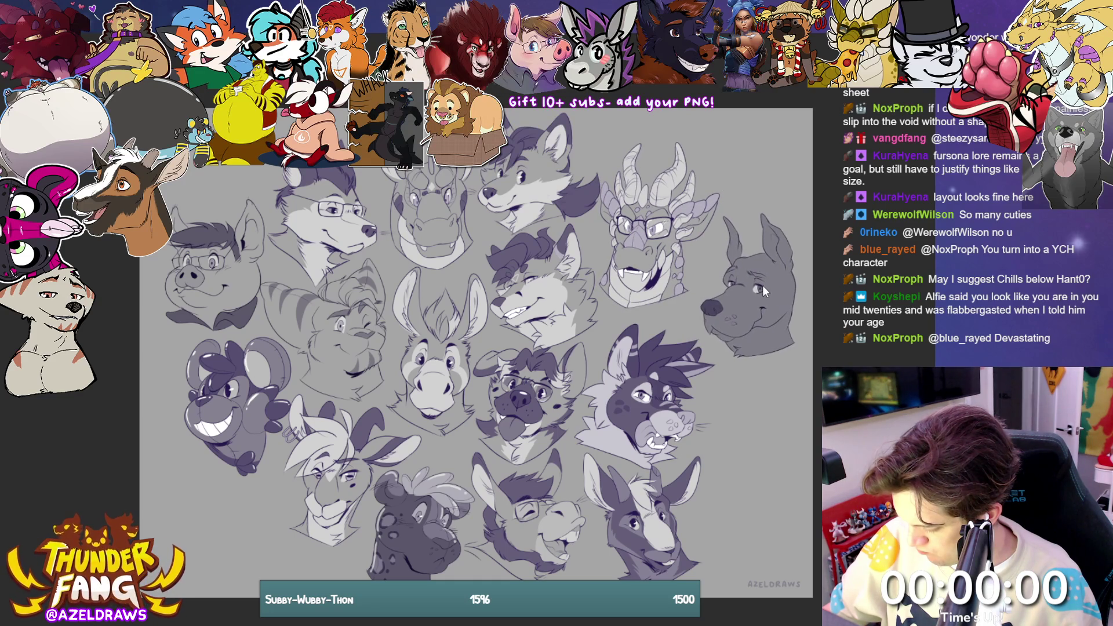
mouse_move(654, 226)
left_mouse_down()
mouse_move(715, 360)
mouse_move(742, 383)
left_mouse_up()
left_click_drag(742, 261, 623, 178)
mouse_move(767, 384)
left_mouse_down()
mouse_move(728, 287)
mouse_move(742, 268)
mouse_move(791, 464)
mouse_move(711, 259)
mouse_move(674, 259)
mouse_move(766, 438)
mouse_move(744, 311)
mouse_move(665, 248)
left_mouse_up()
mouse_move(648, 167)
left_mouse_down()
mouse_move(759, 211)
mouse_move(762, 292)
left_mouse_up()
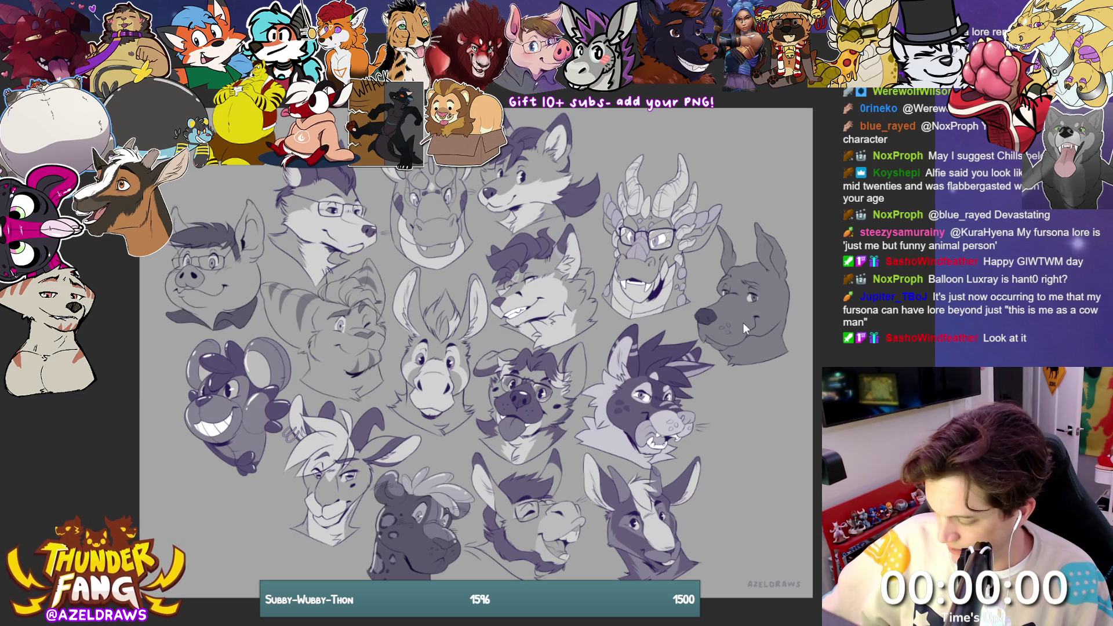
Step: Drop the dog head into the bottom-left corner and shift all the heads right
mouse_move(742, 322)
left_mouse_down()
mouse_move(258, 537)
mouse_move(190, 534)
mouse_move(202, 534)
left_mouse_up()
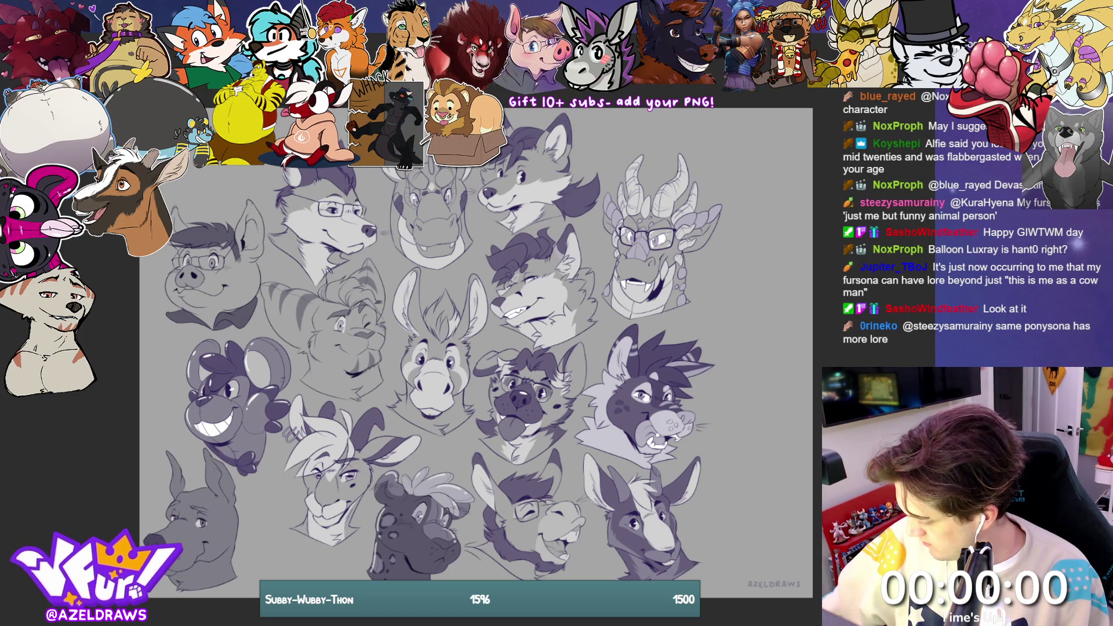
left_click_drag(513, 255, 543, 260)
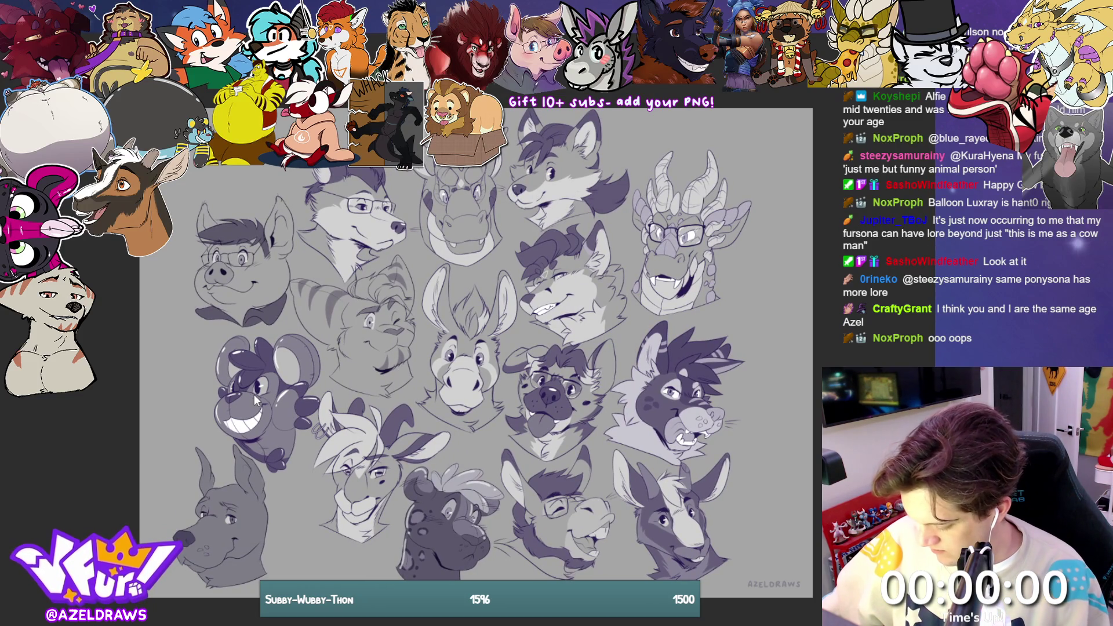
left_click_drag(262, 409, 262, 524)
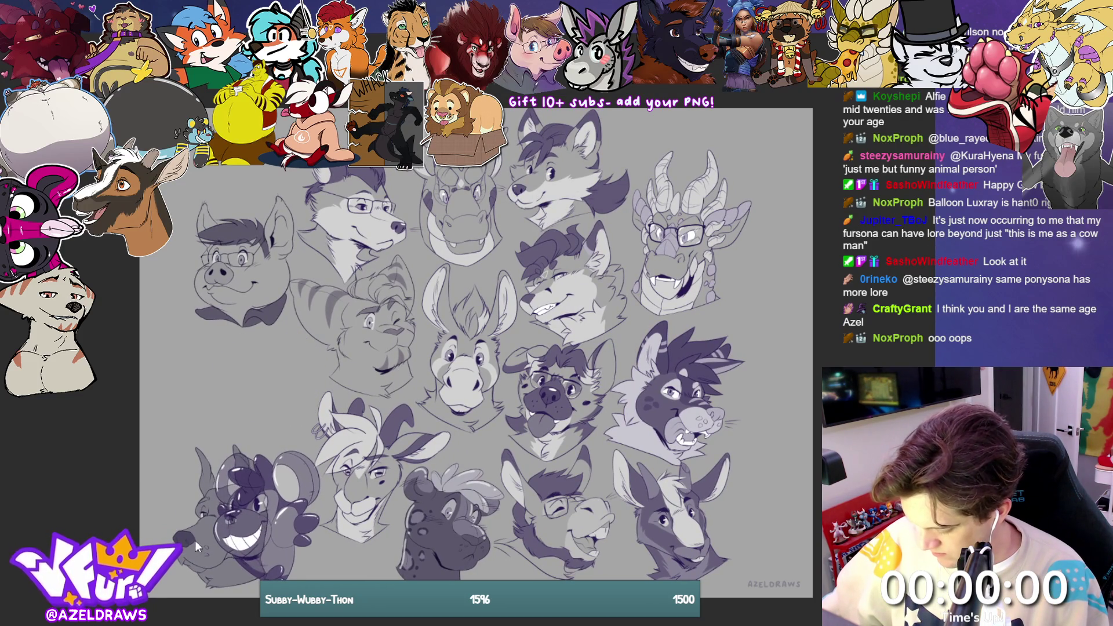
Step: Put the balloon mouse head at middle-left, fit the dog into the corner, and nudge the goat head up
mouse_move(194, 540)
left_mouse_down()
mouse_move(224, 412)
mouse_move(165, 442)
mouse_move(149, 560)
left_mouse_up()
left_click_drag(277, 510, 272, 394)
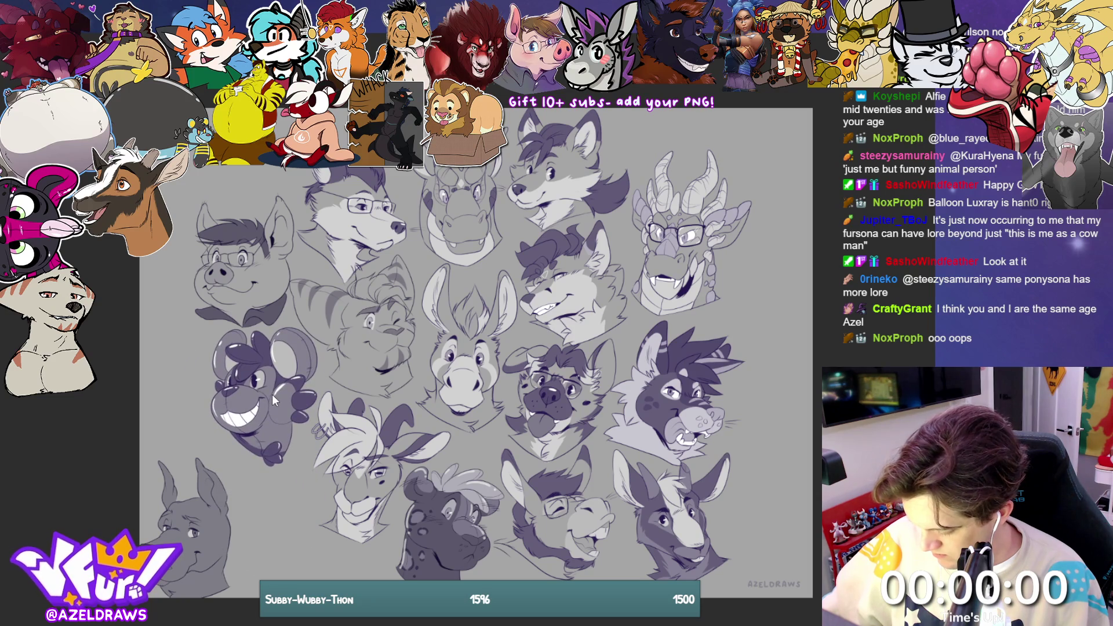
mouse_move(227, 499)
left_mouse_down()
mouse_move(213, 555)
mouse_move(225, 545)
left_mouse_up()
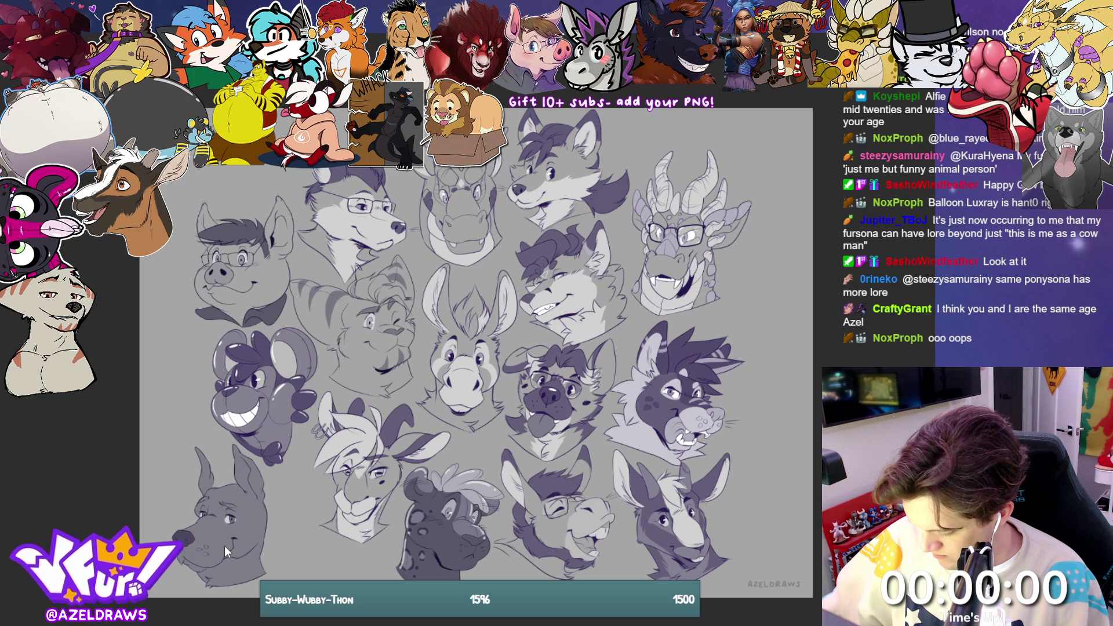
left_click_drag(355, 476, 357, 474)
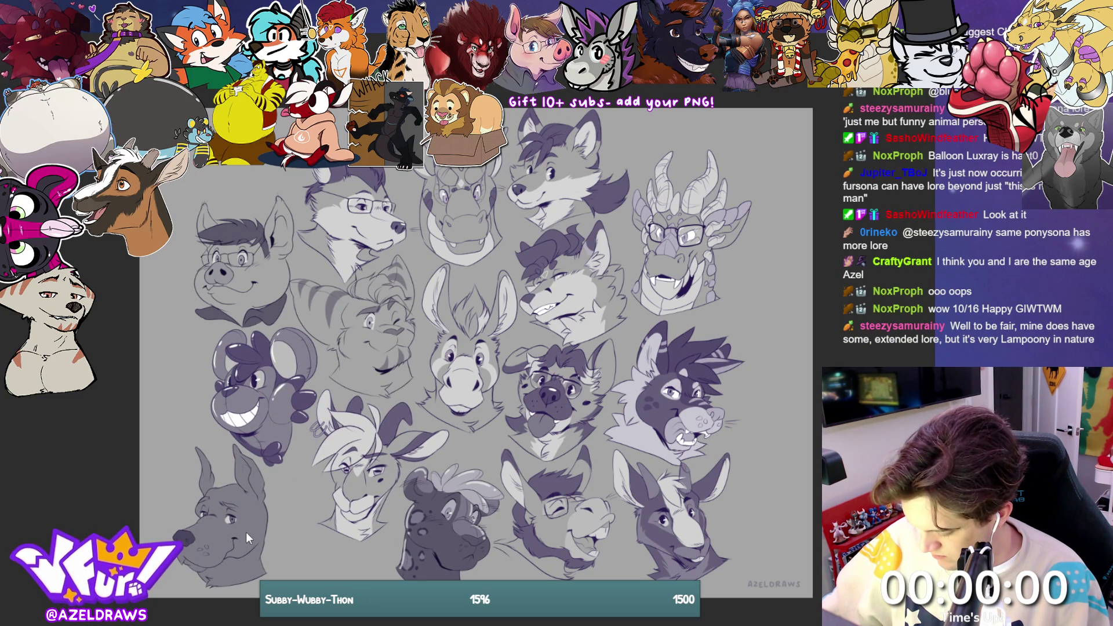
left_click_drag(246, 532, 244, 530)
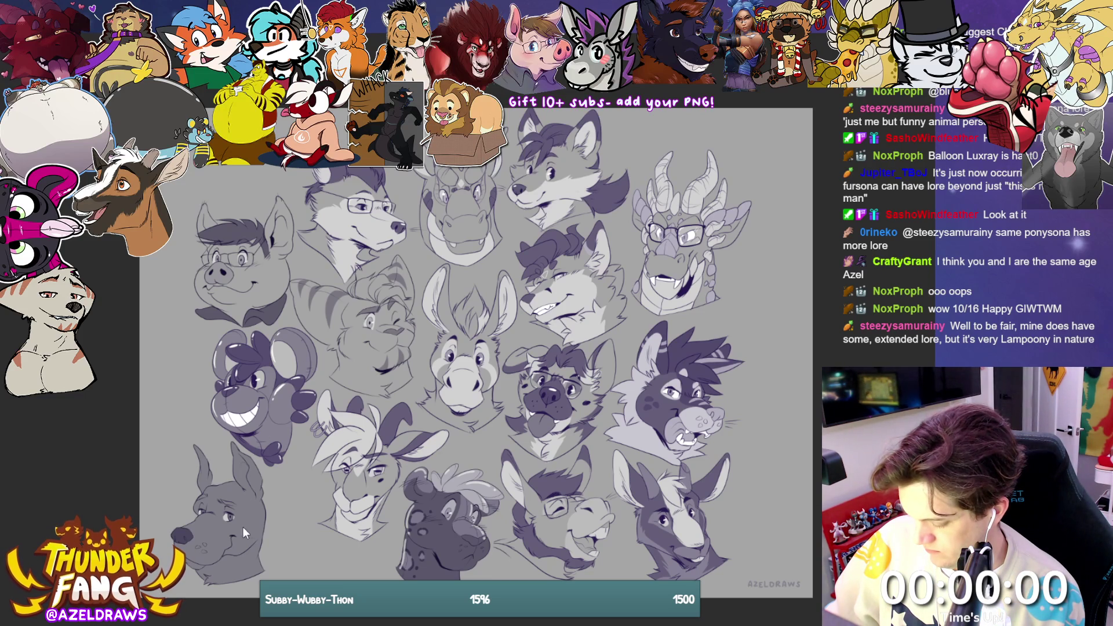
Step: Swap the dog to top-left and the pig to bottom-left, then nudge the glasses, purple and donkey heads
left_click_drag(242, 527, 262, 193)
mouse_move(213, 283)
left_mouse_down()
mouse_move(241, 550)
mouse_move(243, 526)
left_mouse_up()
left_click_drag(254, 197, 249, 263)
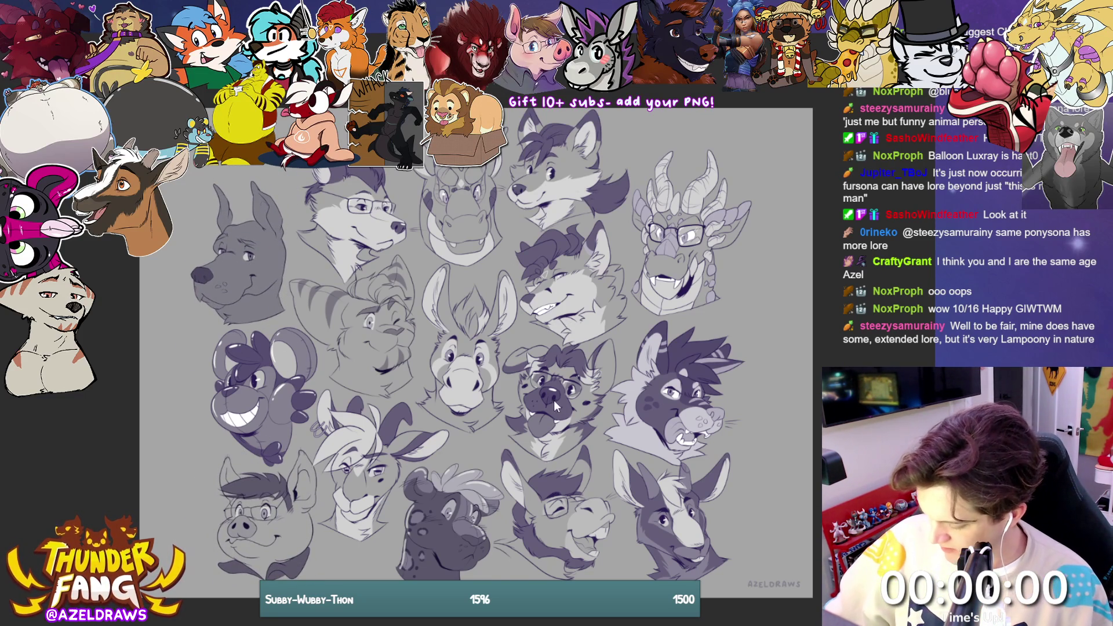
left_click_drag(554, 404, 553, 401)
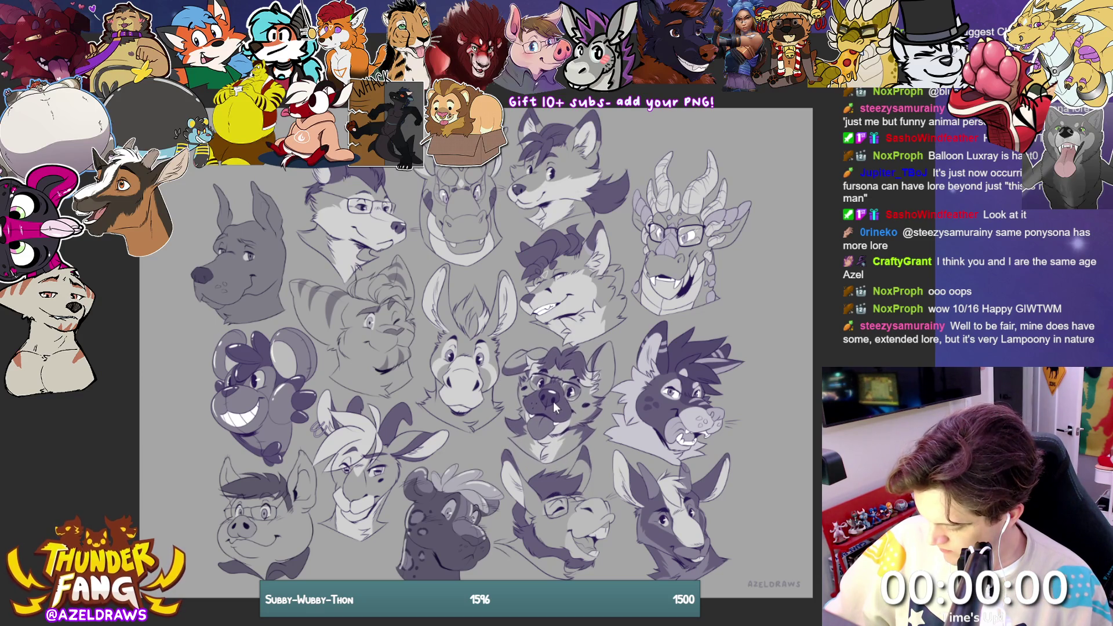
left_click_drag(558, 516, 559, 513)
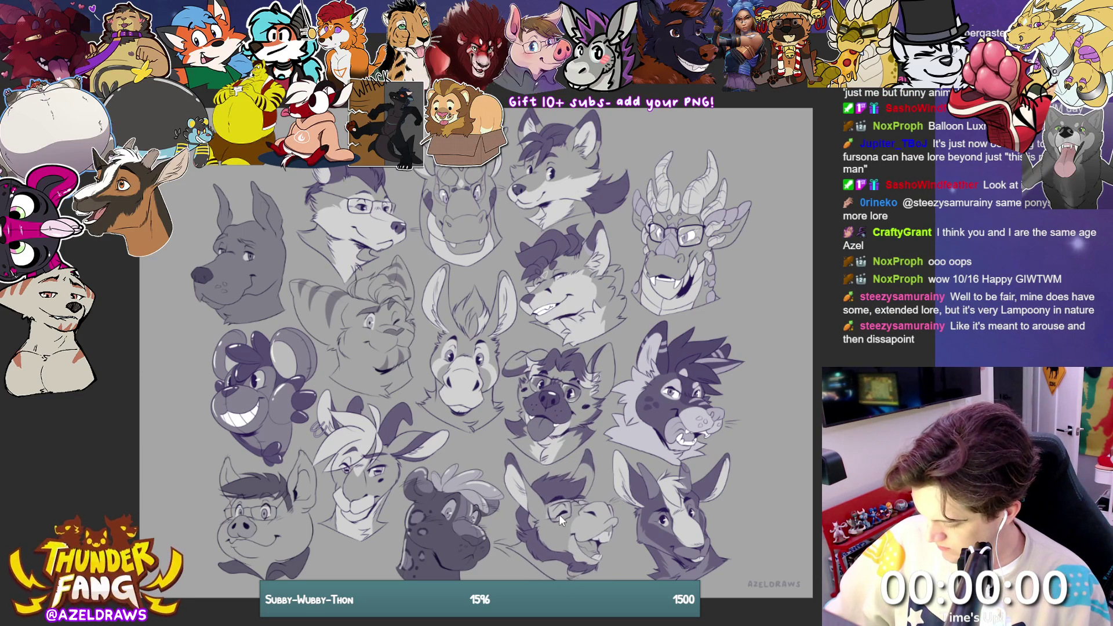
left_click_drag(679, 399, 677, 395)
left_click_drag(689, 513, 685, 512)
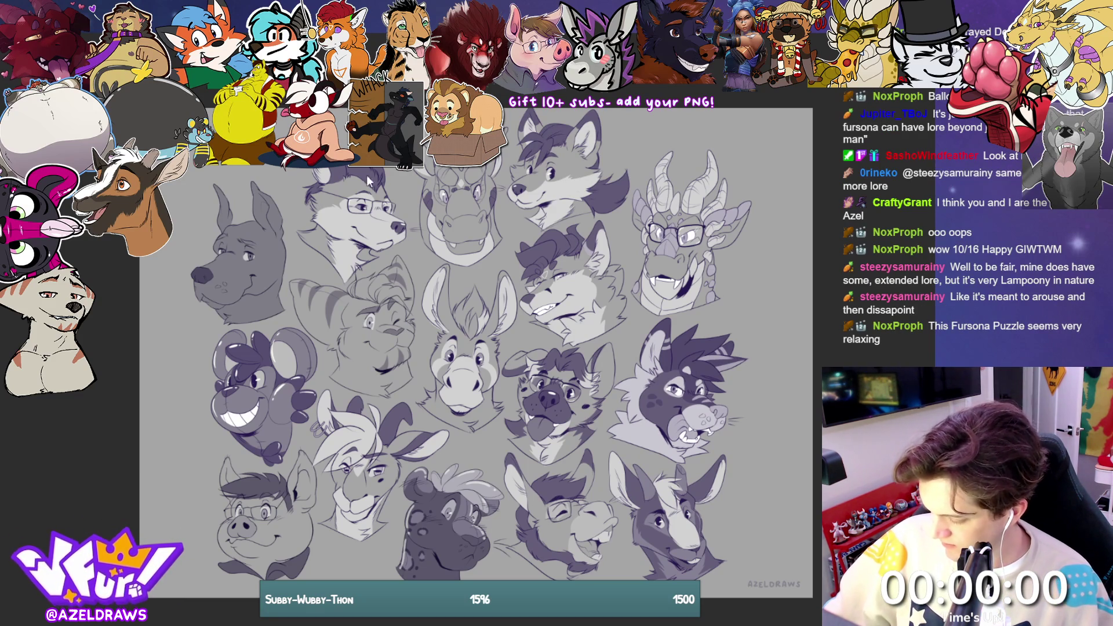
Step: Slightly shrink and shift the whole sketch layer's collage with Ctrl+T
key("ctrl+t")
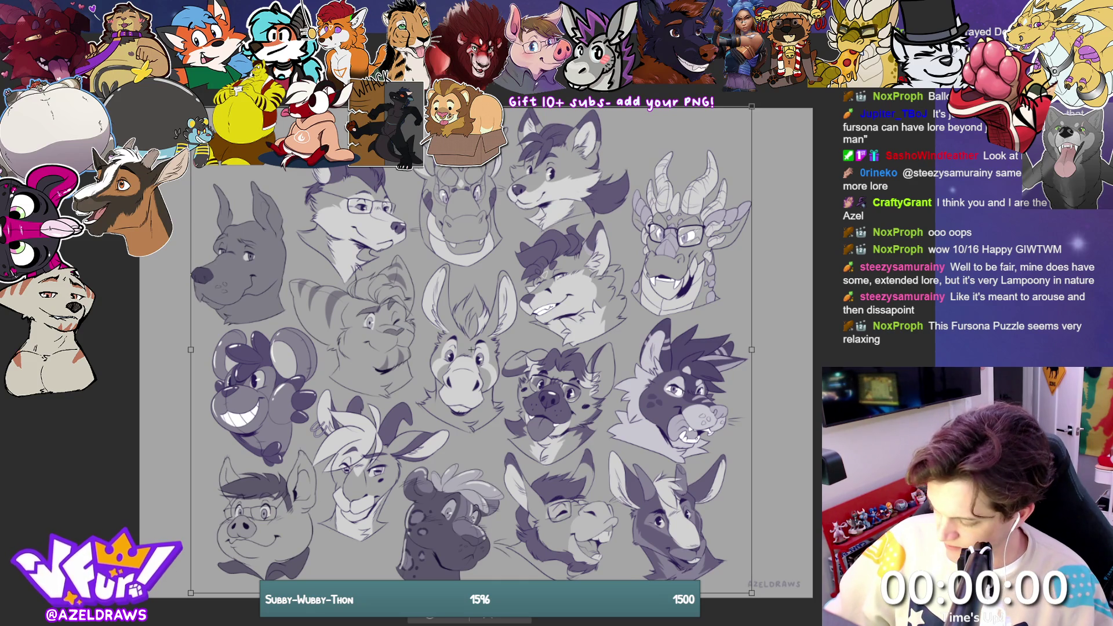
left_click_drag(751, 106, 749, 110)
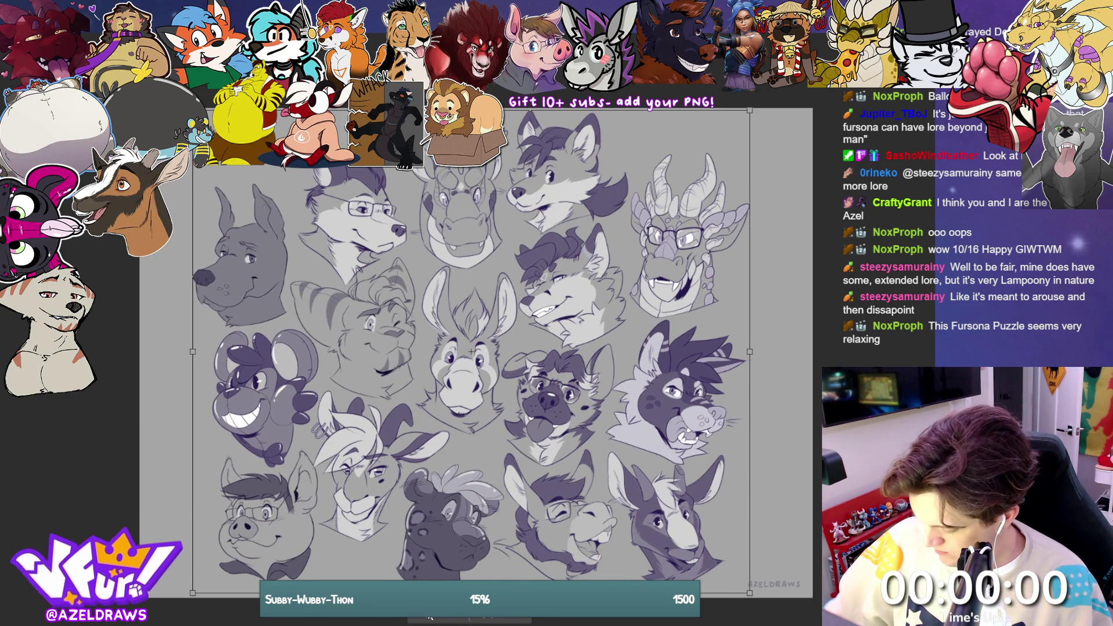
key("Return")
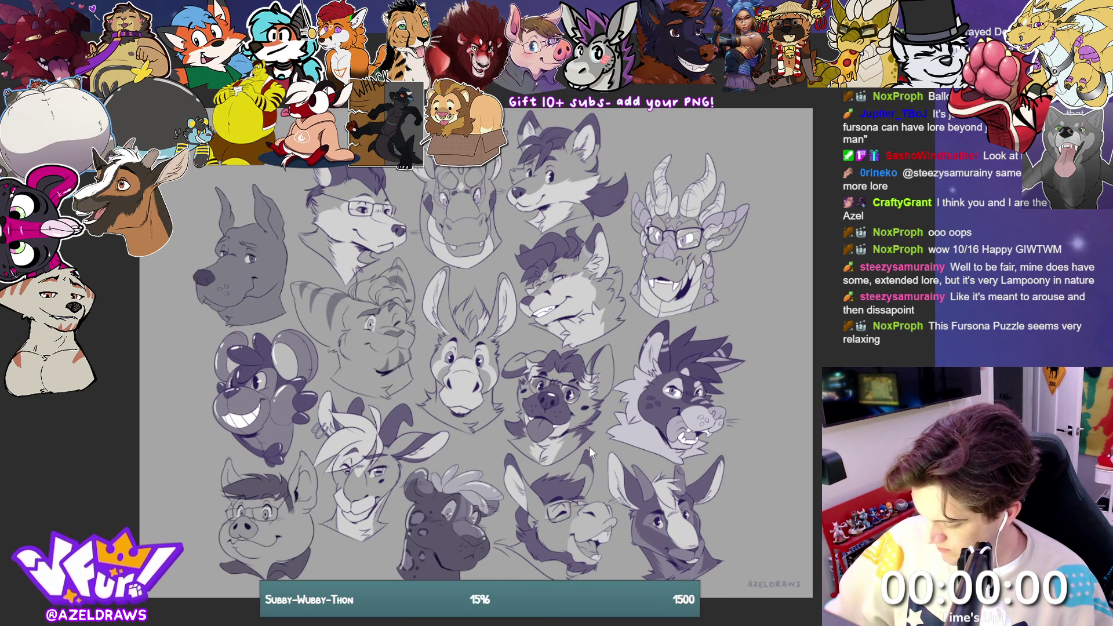
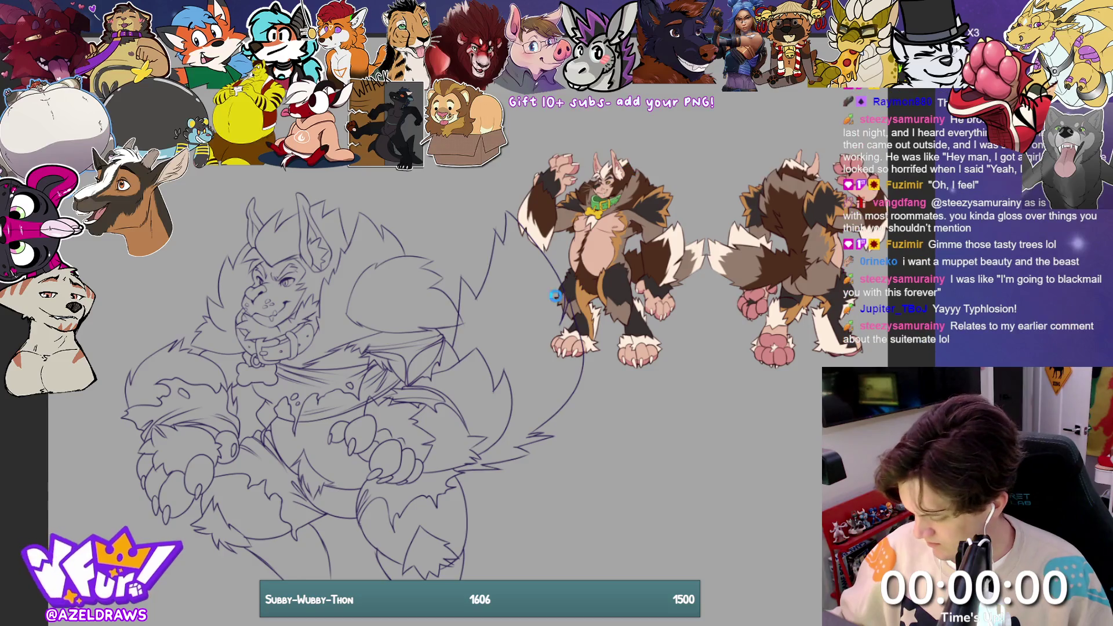
Step: Switch to the Typhlosion illustration document and show the whole sketch and reference sheet
key("ctrl+Tab")
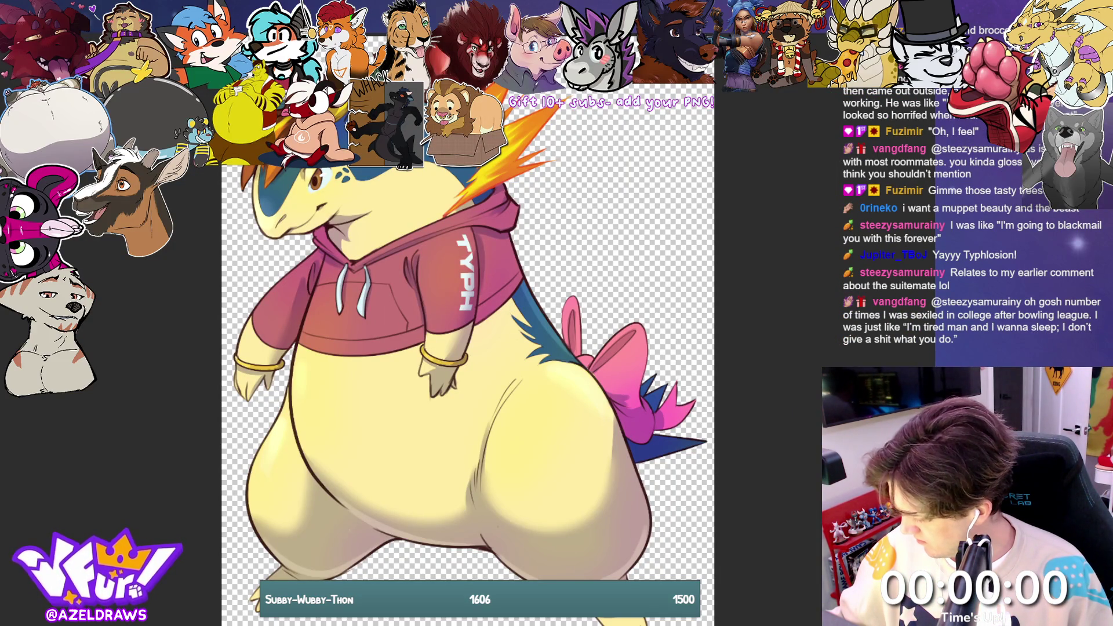
key("ctrl+z")
key("ctrl+y")
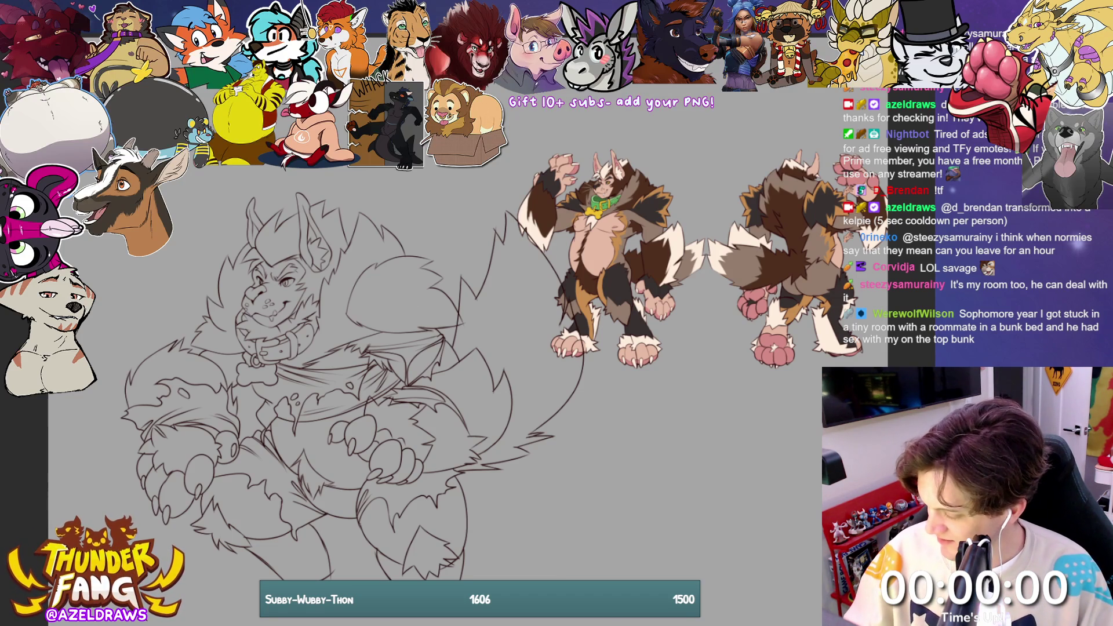
scroll(435, 348, "up", 5)
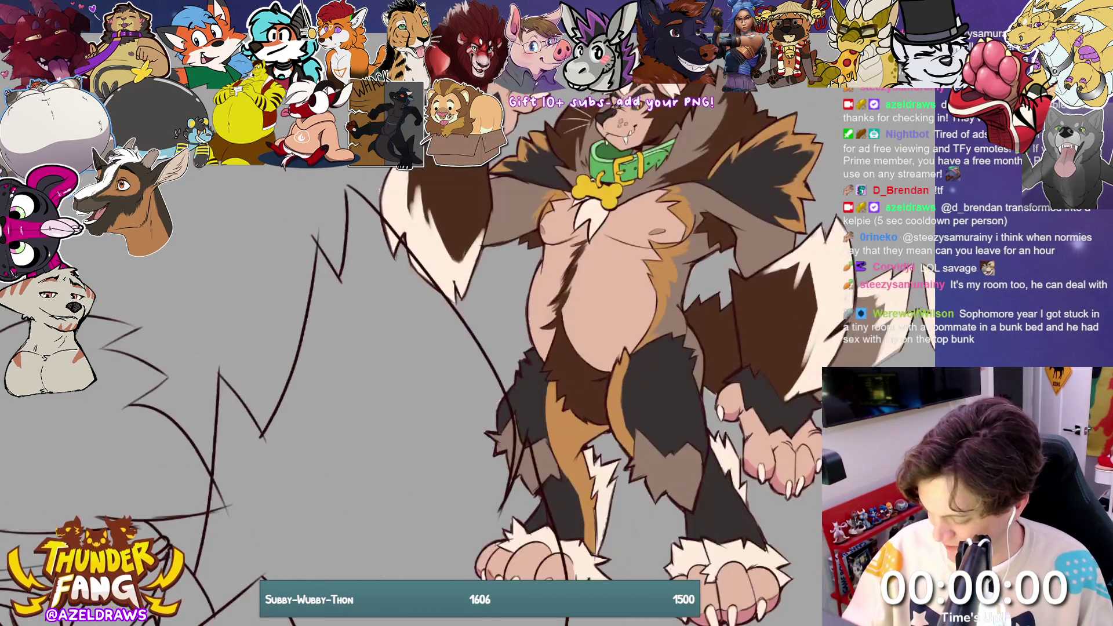
scroll(417, 327, "up", 5)
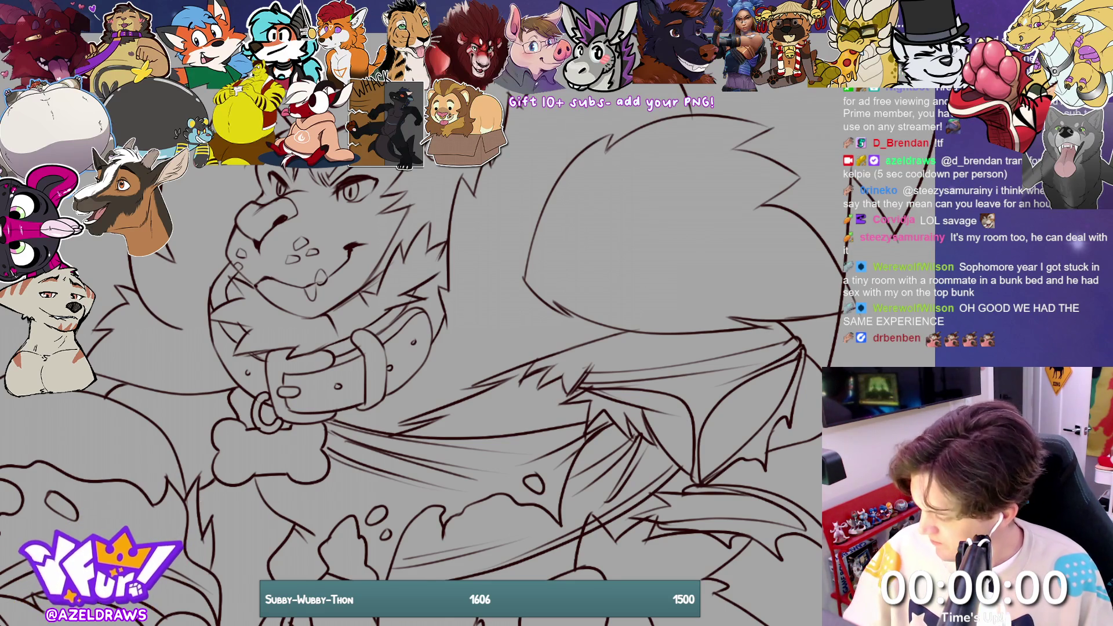
key("ctrl+0")
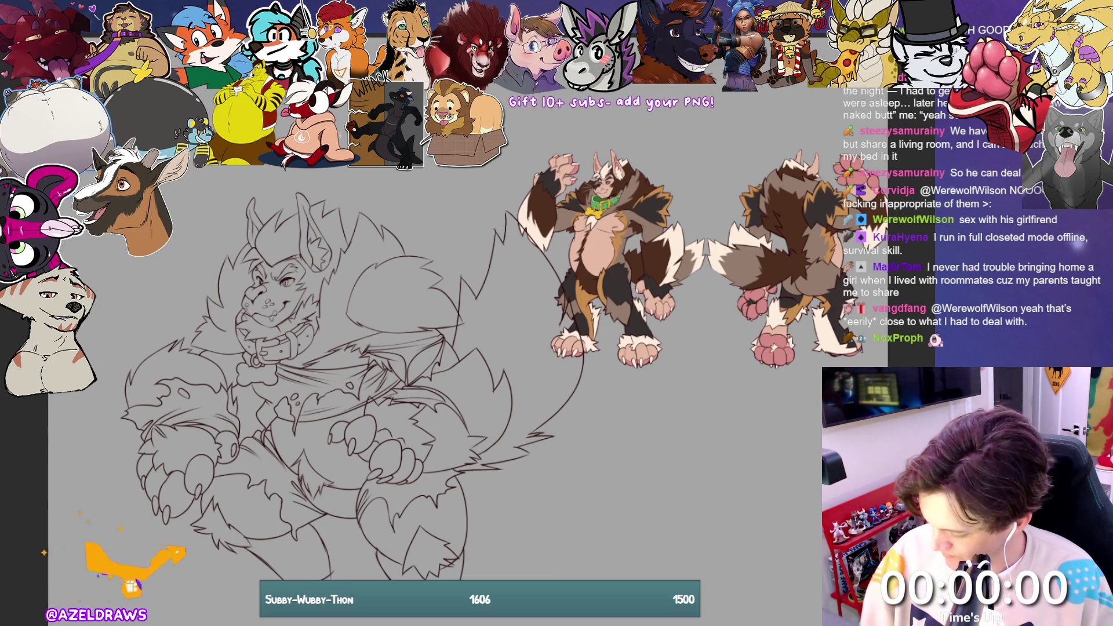
Step: Lasso-fill the character's silhouette peach, touching up the edge and erasing stray fill off the left arm
mouse_move(238, 180)
left_mouse_down()
mouse_move(172, 224)
mouse_move(98, 473)
mouse_move(272, 623)
mouse_move(519, 464)
mouse_move(441, 217)
mouse_move(371, 169)
left_mouse_up()
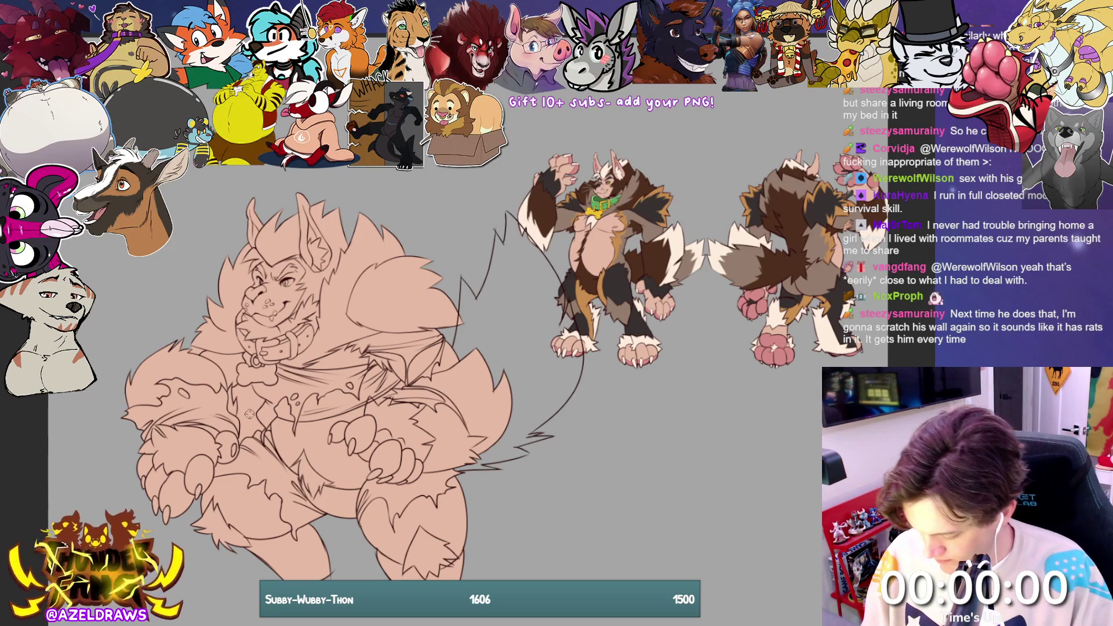
left_click_drag(241, 418, 240, 401)
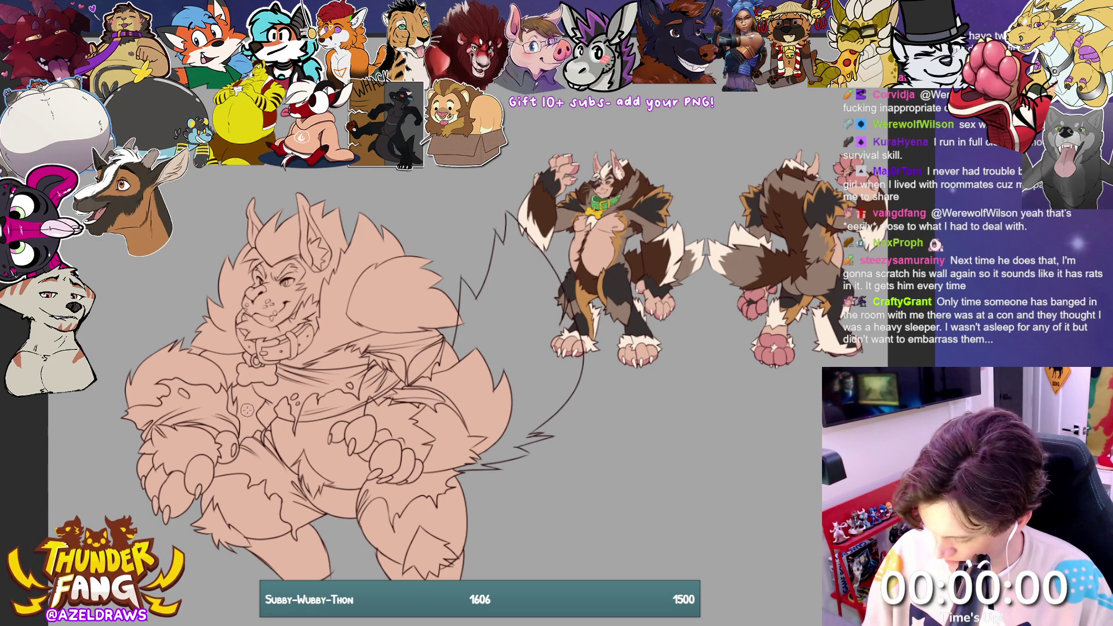
mouse_move(248, 394)
left_mouse_down()
mouse_move(237, 406)
mouse_move(248, 390)
mouse_move(253, 418)
mouse_move(249, 391)
mouse_move(238, 392)
mouse_move(244, 428)
mouse_move(255, 413)
left_mouse_up()
Step: Zoom in and erase the peach fill in the gap between the left arm and torso
scroll(420, 374, "up", 1)
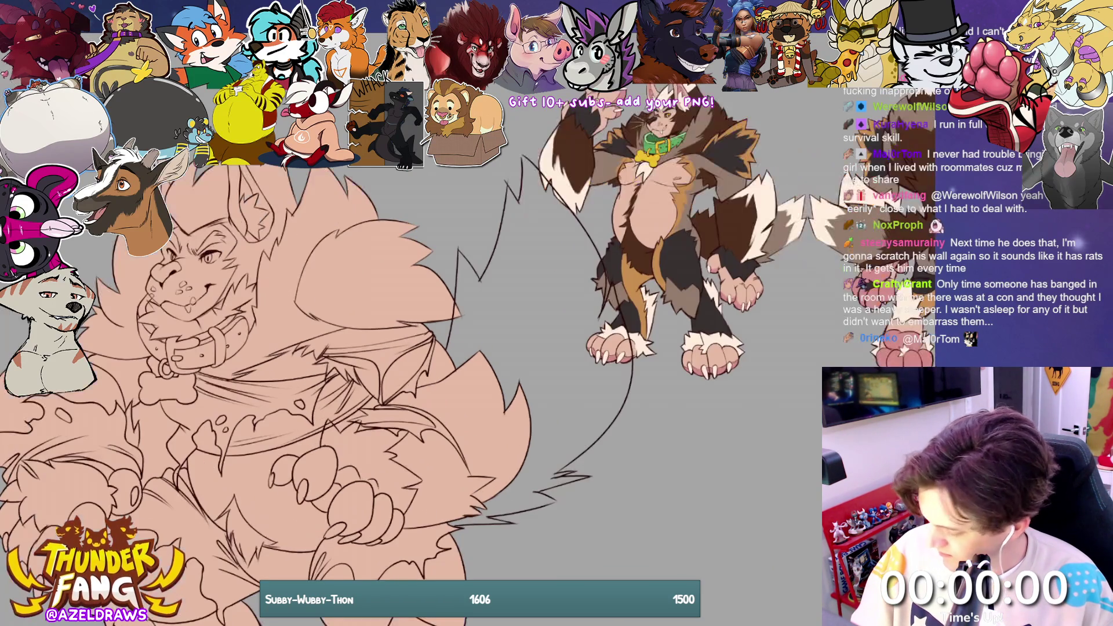
scroll(420, 374, "up", 1)
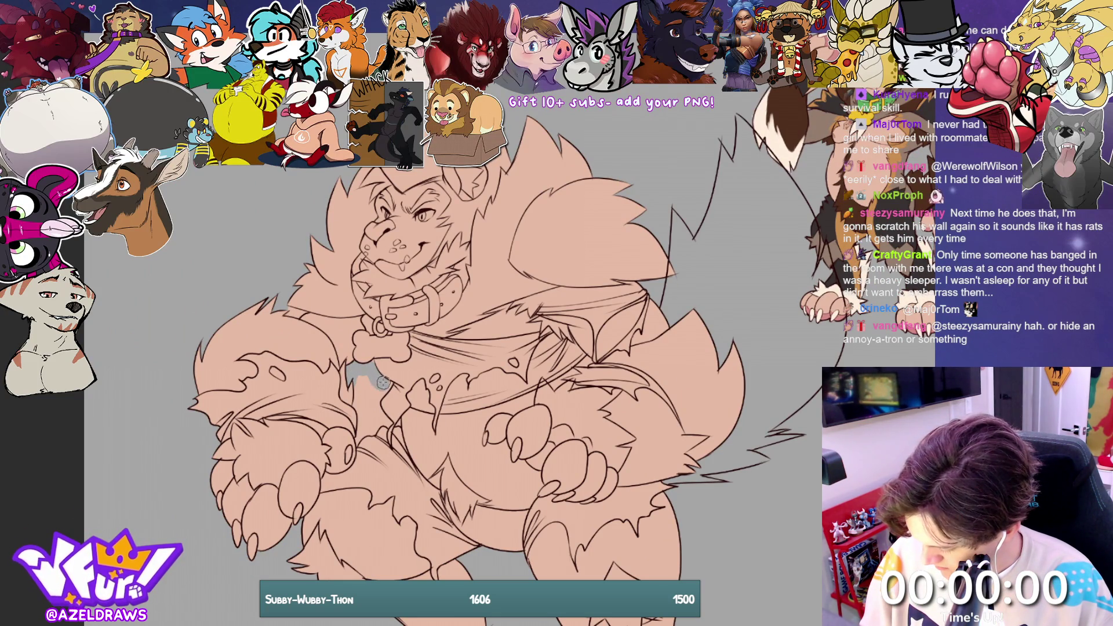
mouse_move(360, 382)
left_mouse_down()
mouse_move(361, 437)
mouse_move(373, 410)
left_mouse_up()
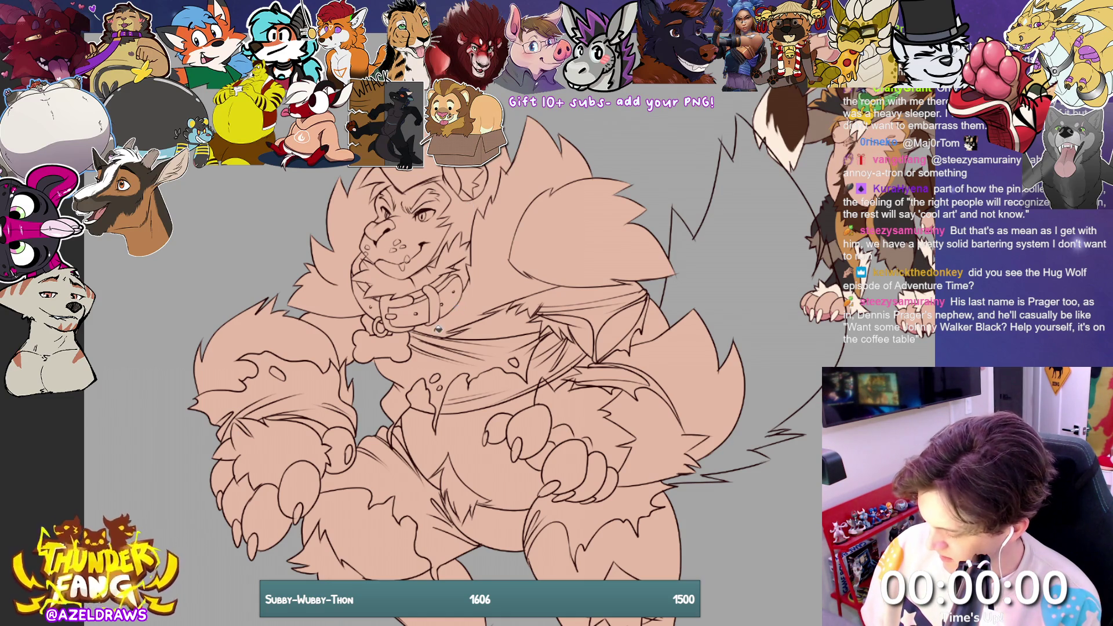
Step: Fill the mane beside, below and left of the head dark brown, undoing two misplaced fills
left_click(807, 371)
key("ctrl+z")
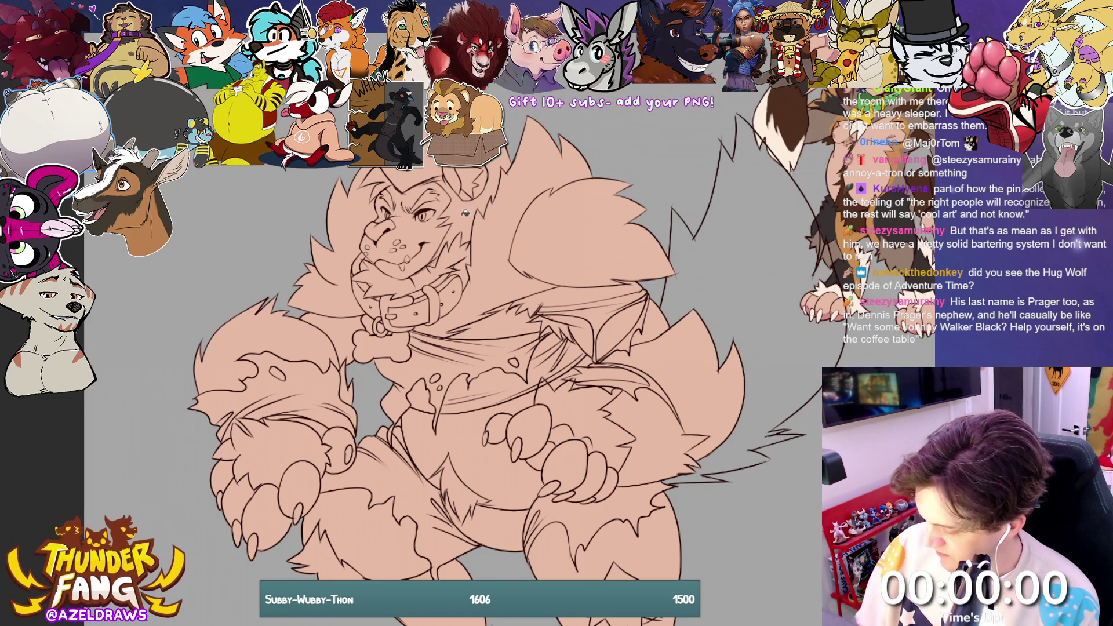
left_click(471, 359)
key("ctrl+z")
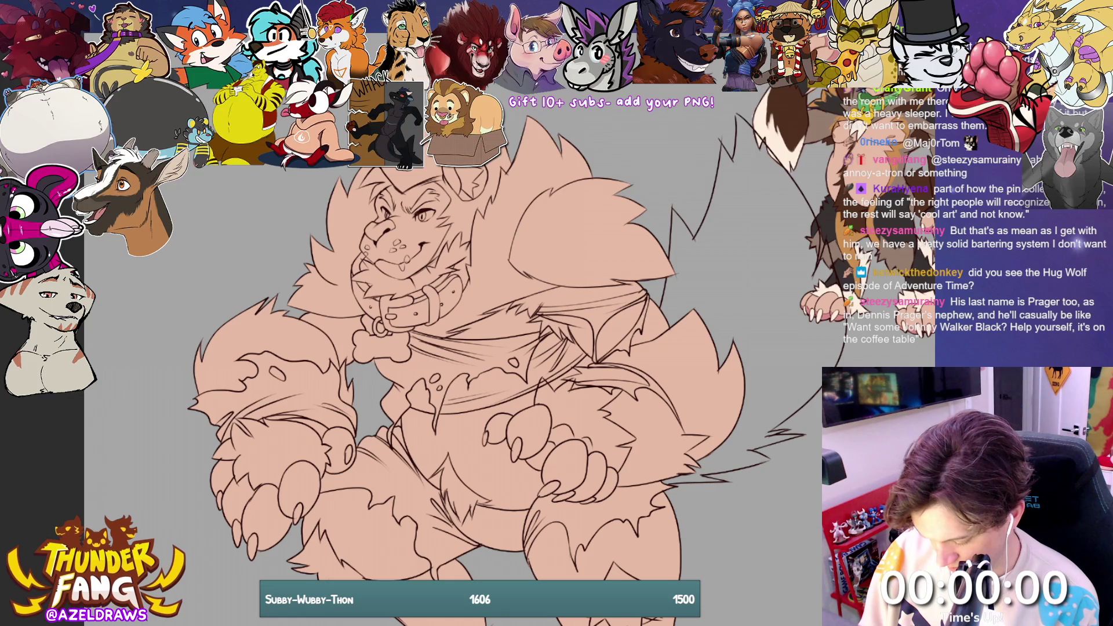
left_click(469, 212)
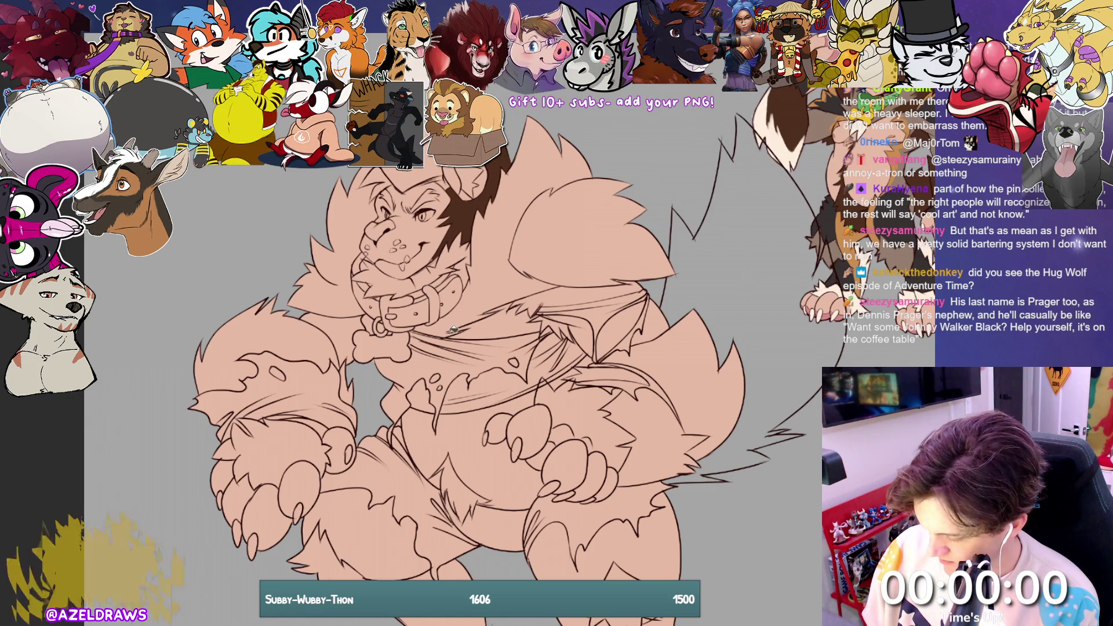
scroll(394, 422, "right", 5)
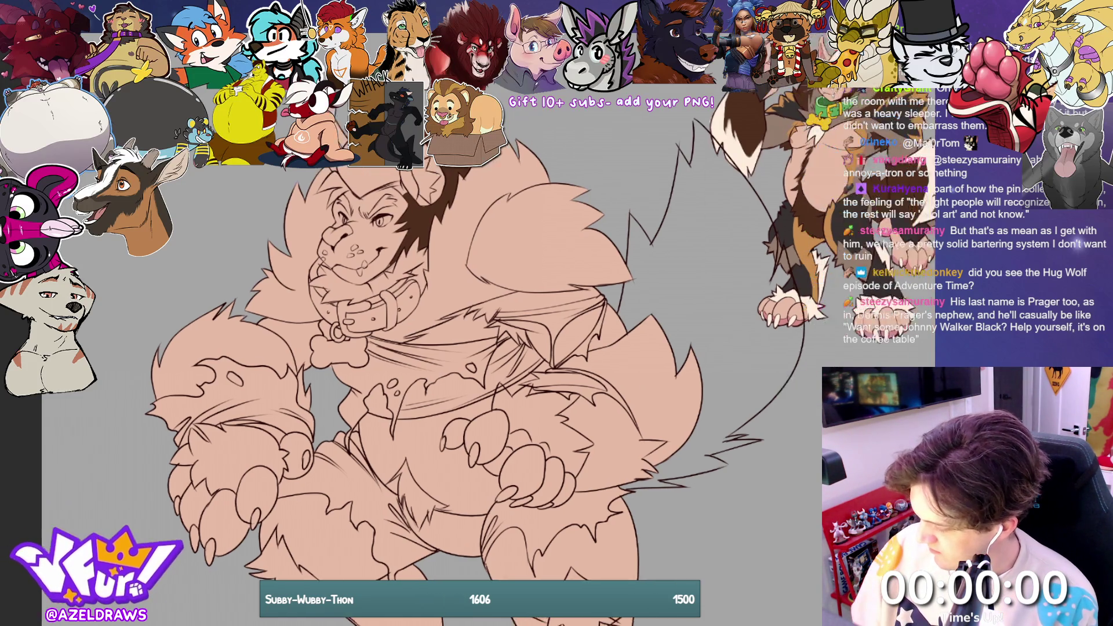
left_click(398, 221)
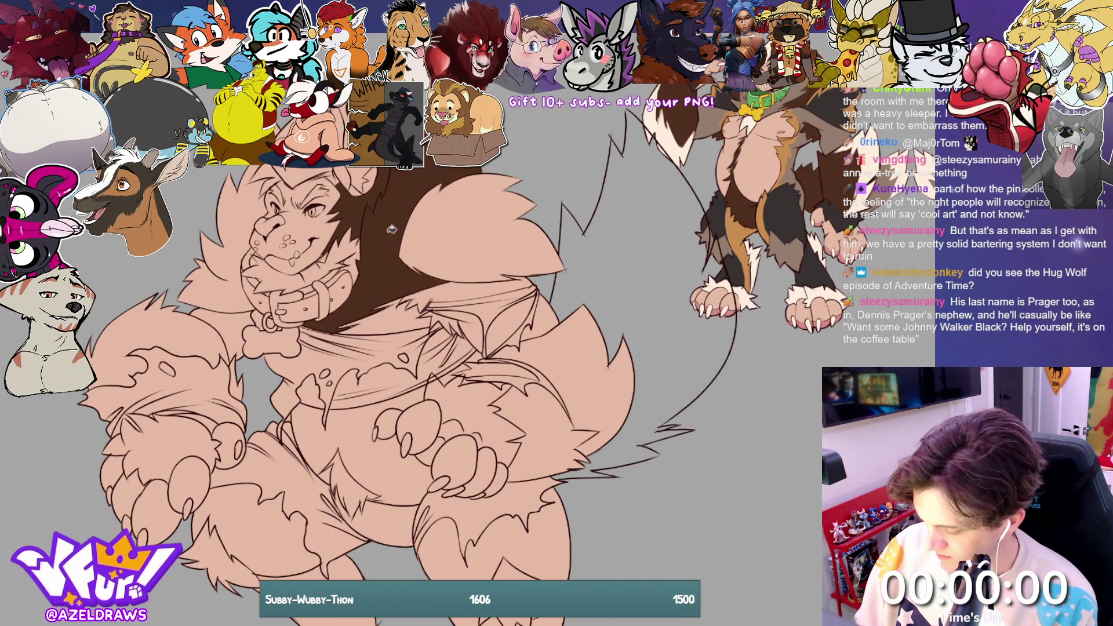
left_click(239, 250)
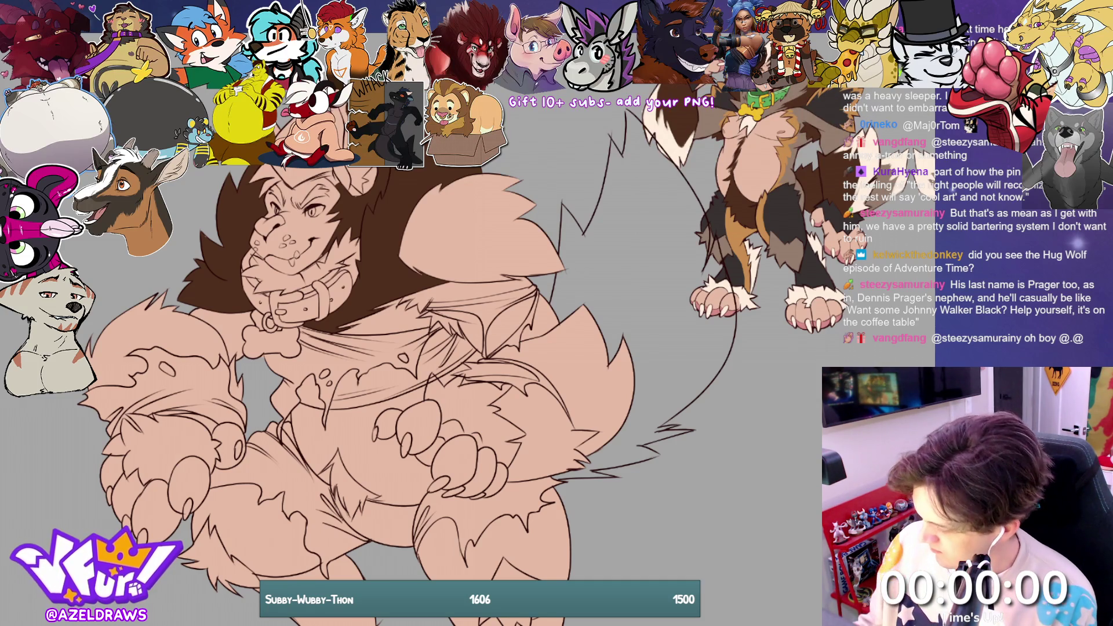
Step: Fill the large shoulder fur tuft dark brown, touch up skin by the collar, and select the mane
left_click(542, 269)
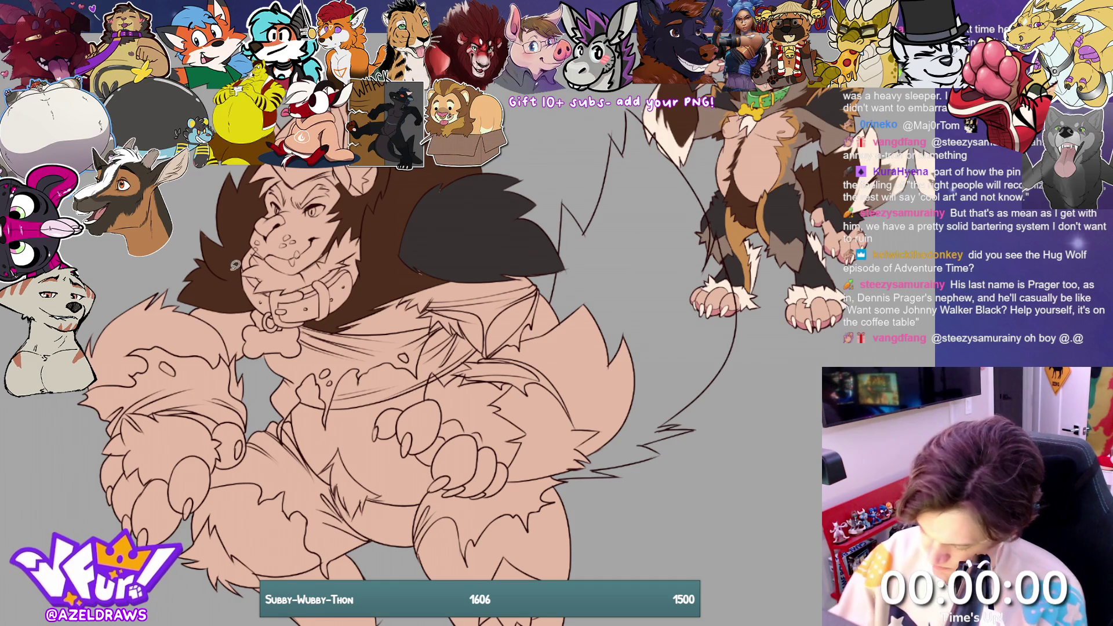
left_click_drag(231, 275, 248, 290)
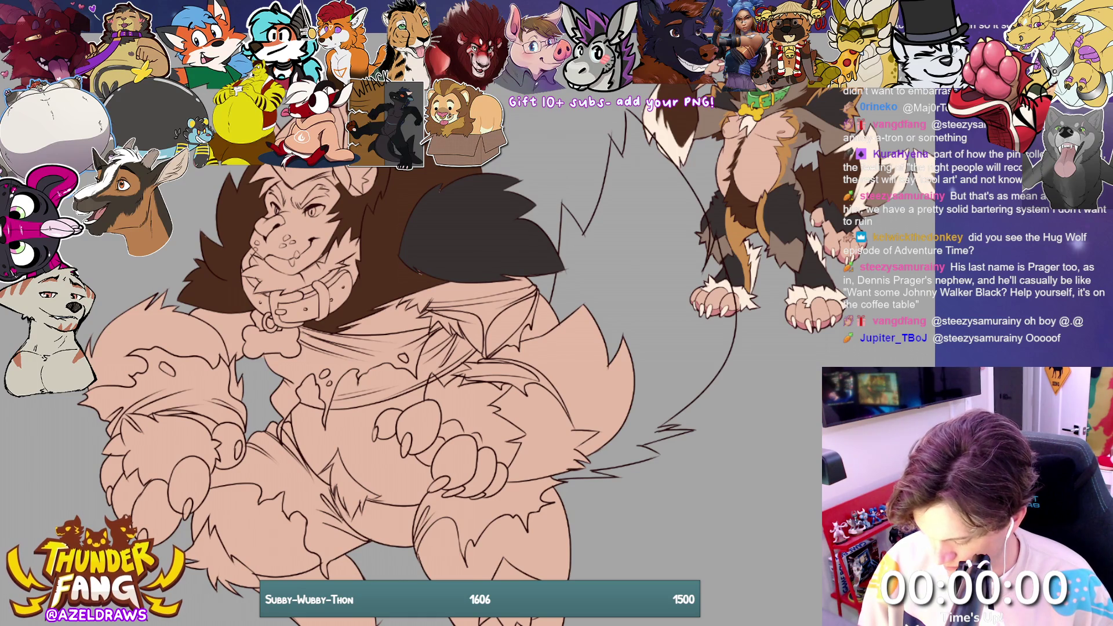
left_click(253, 290)
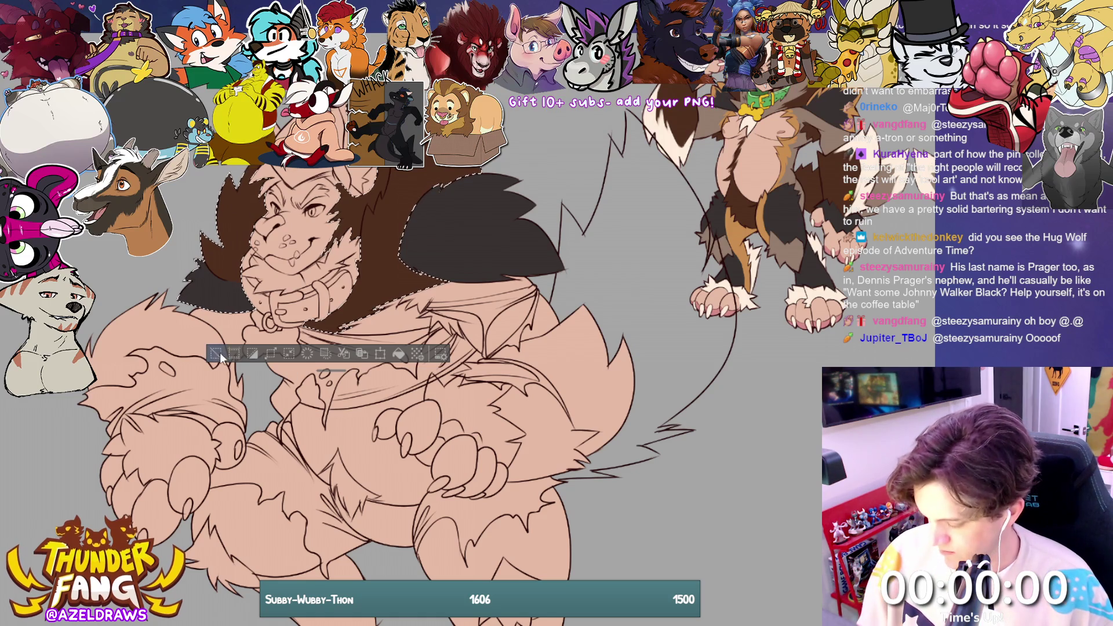
Step: Deselect the dark brown mane with Ctrl+D
key("ctrl+d")
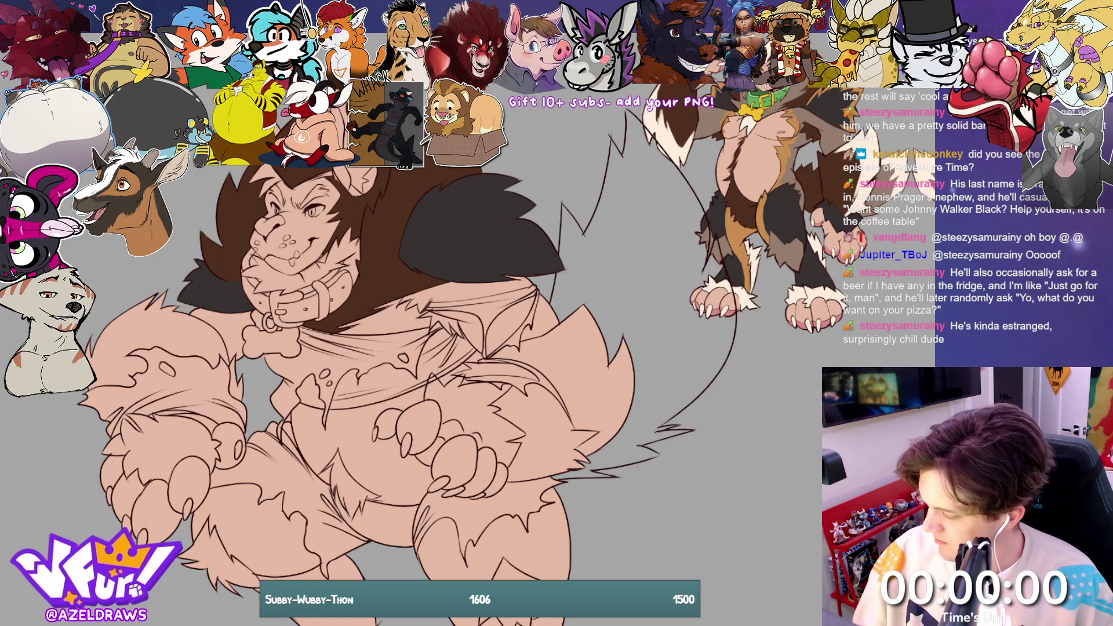
Step: Select the brown fur and head region, then lasso-fill cream fur tufts between the ears
scroll(439, 240, "up", 5)
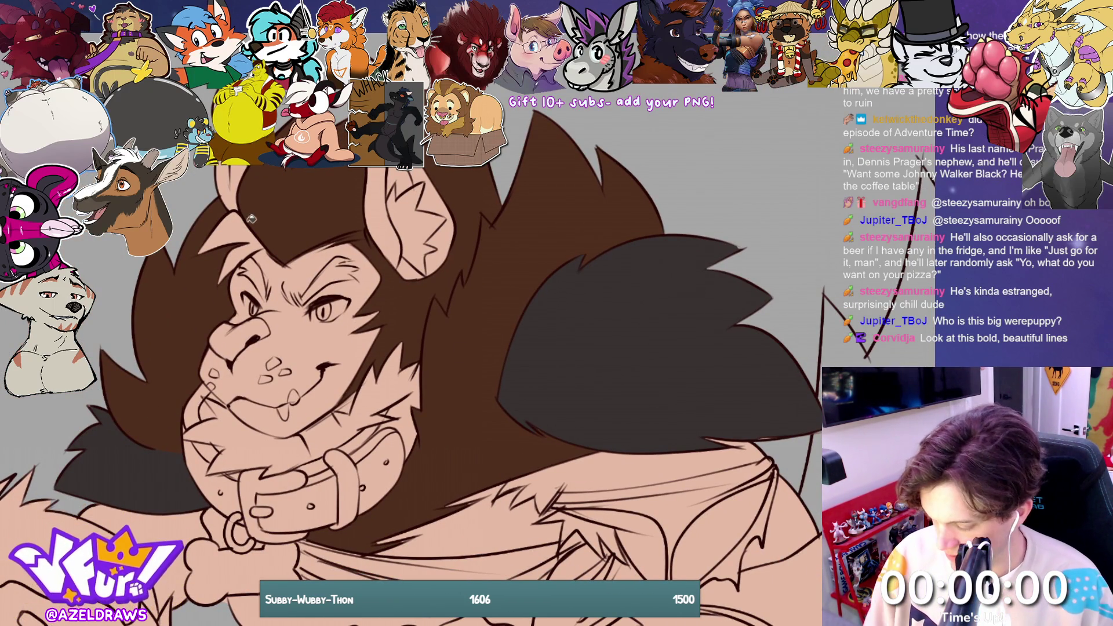
mouse_move(251, 219)
left_mouse_down()
mouse_move(258, 244)
mouse_move(245, 251)
left_mouse_up()
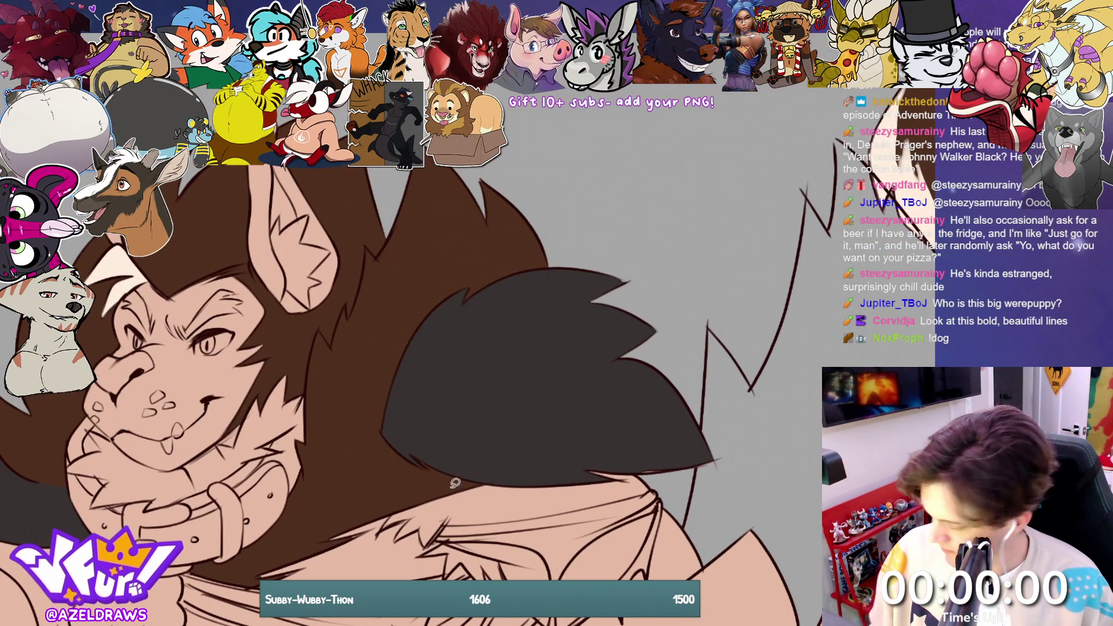
left_click(262, 410)
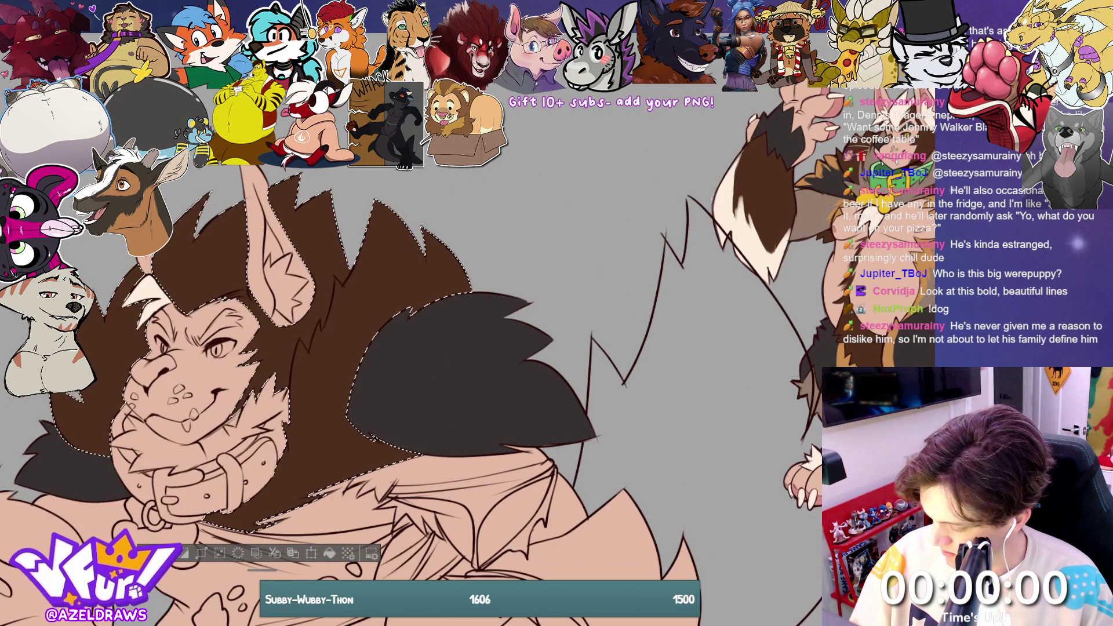
mouse_move(263, 200)
left_mouse_down()
mouse_move(182, 215)
mouse_move(125, 290)
left_mouse_up()
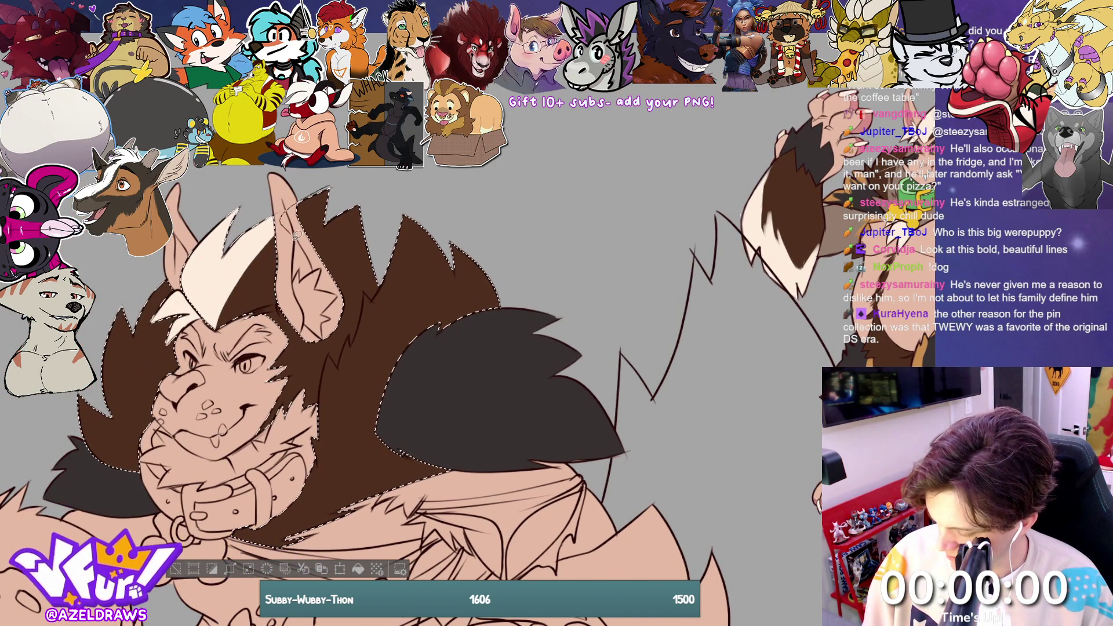
left_click_drag(382, 195, 299, 204)
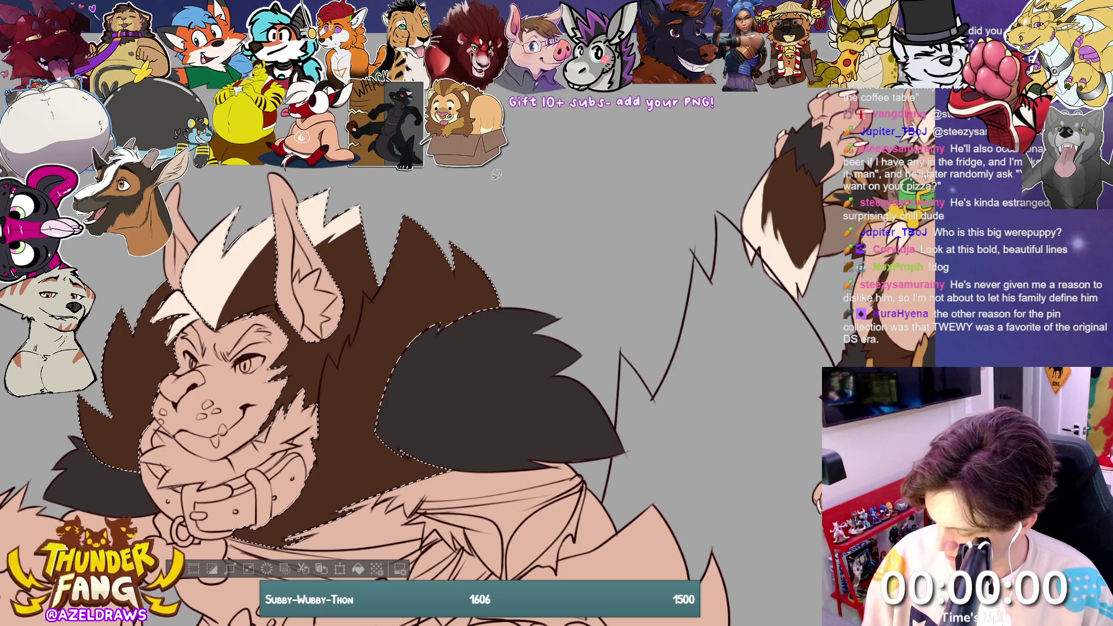
left_click_drag(259, 275, 211, 360)
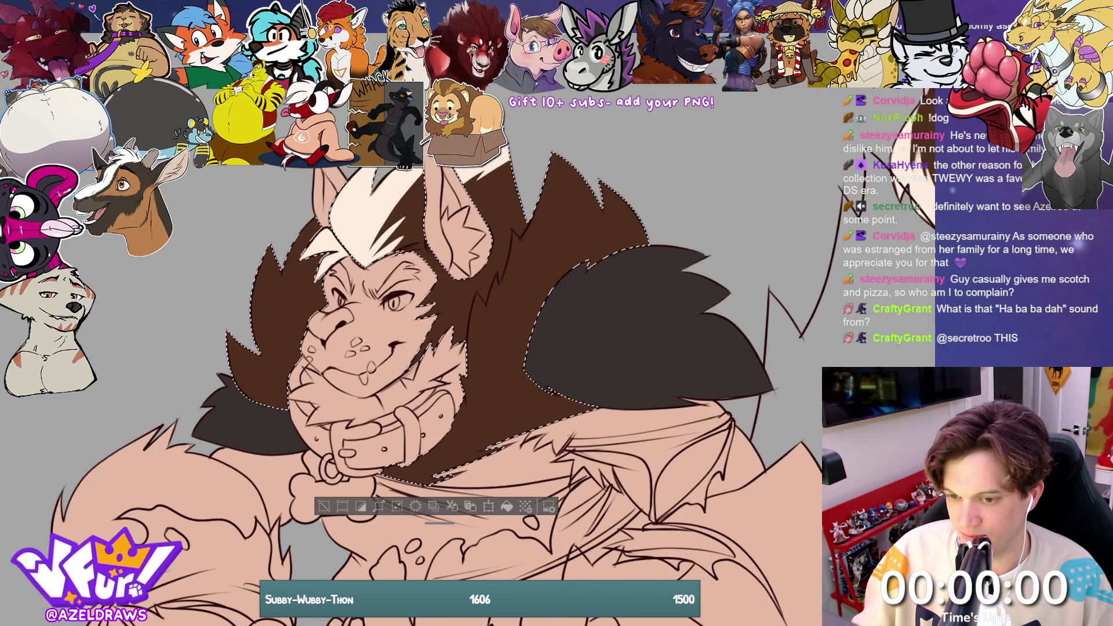
Step: Drop the selection around the character's head with Ctrl+D
key("ctrl+d")
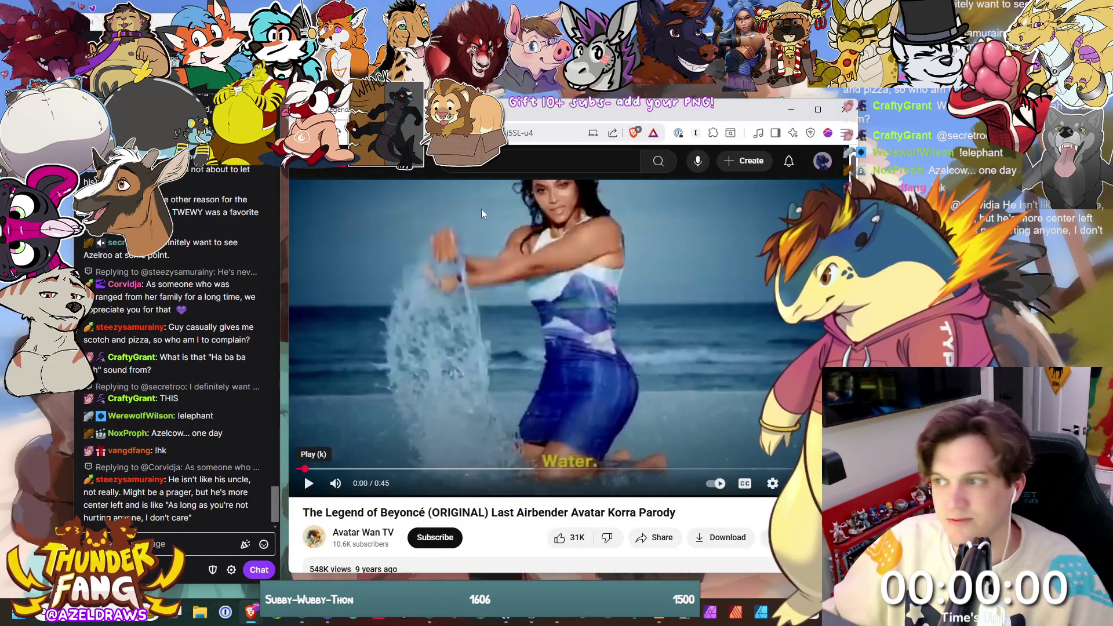
Step: Rewind 'The Legend of Beyoncé' to 0:00, link browser audio in BEACN, play it, then close the browser
mouse_move(592, 116)
left_mouse_down()
mouse_move(529, 132)
mouse_move(509, 154)
left_mouse_up()
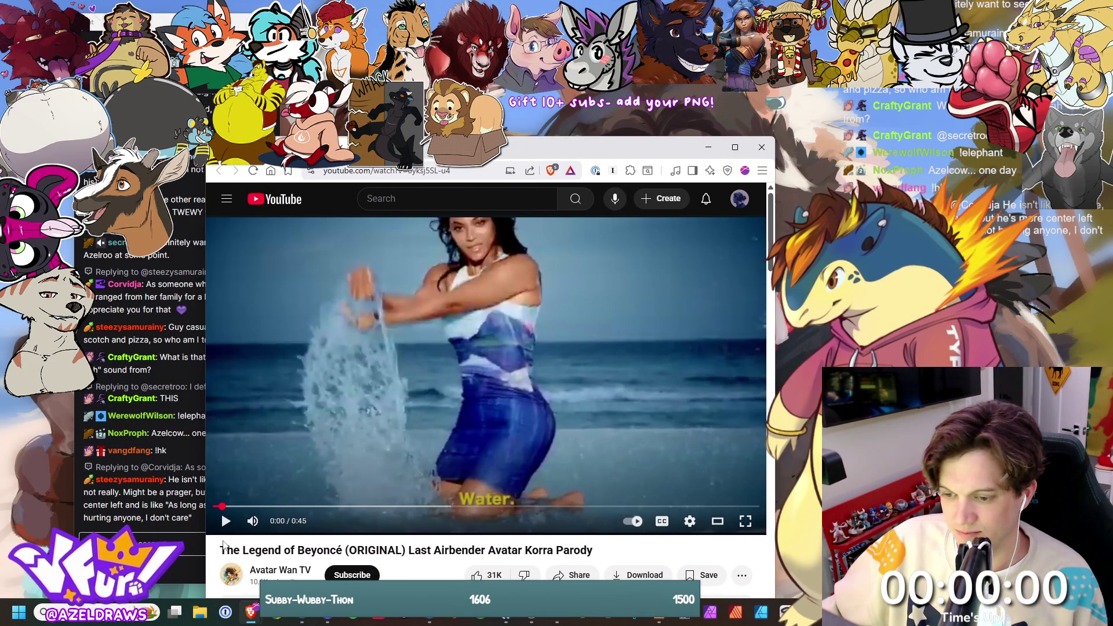
left_click_drag(207, 510, 212, 506)
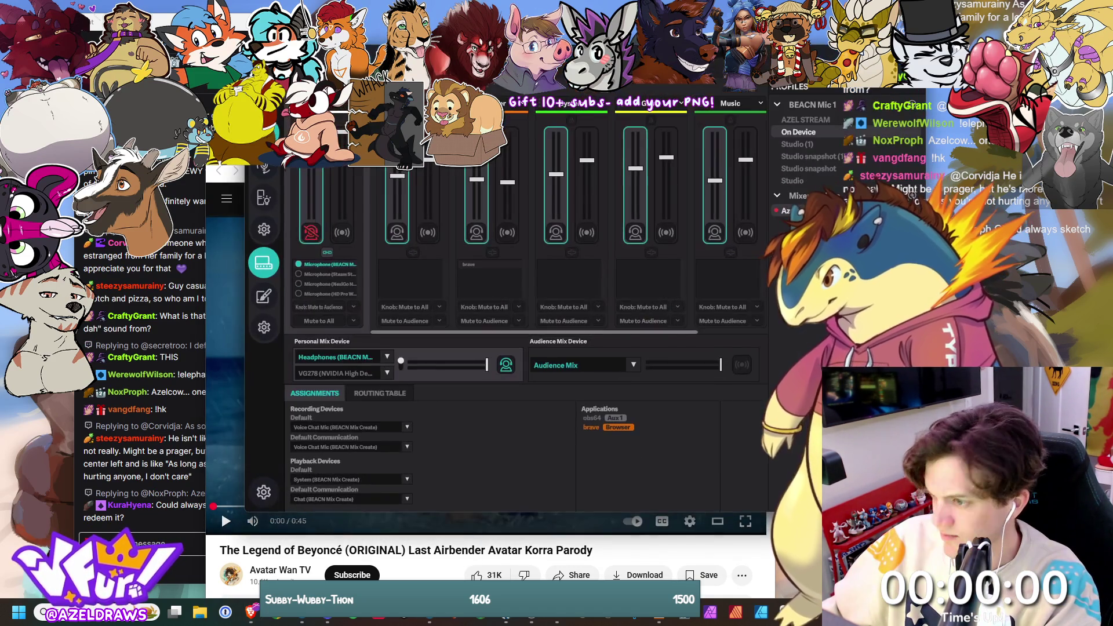
left_click(276, 611)
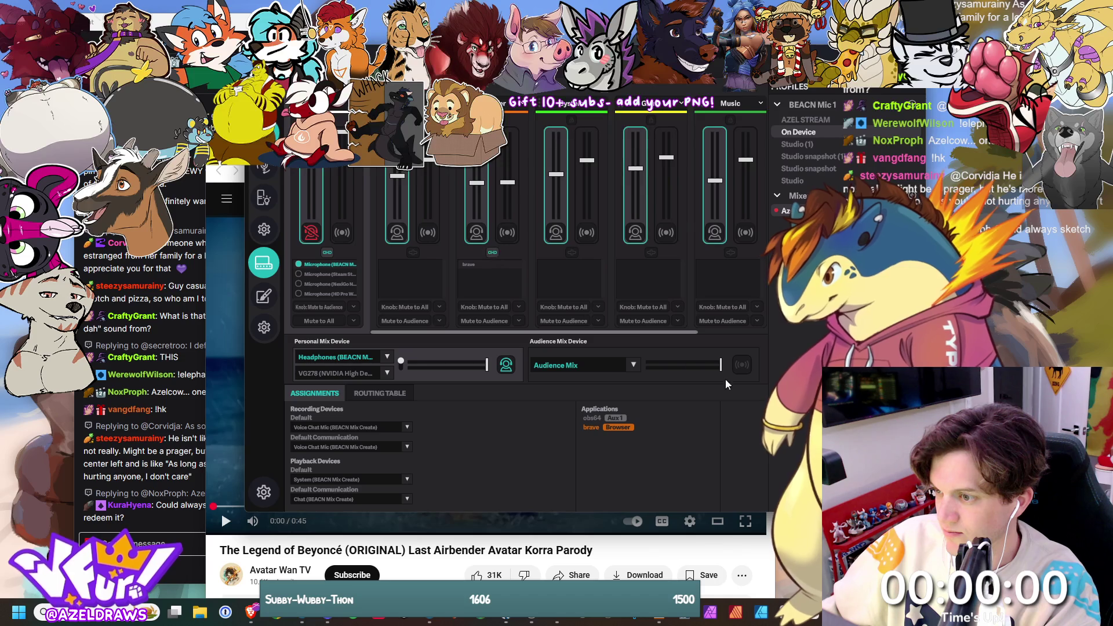
left_click(492, 254)
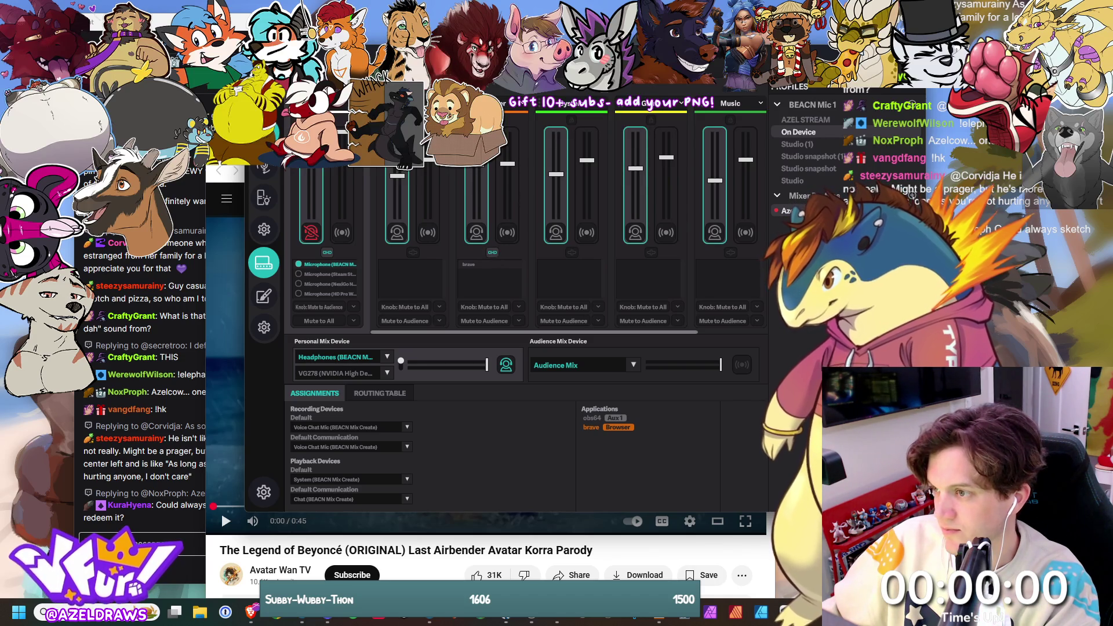
left_click(238, 374)
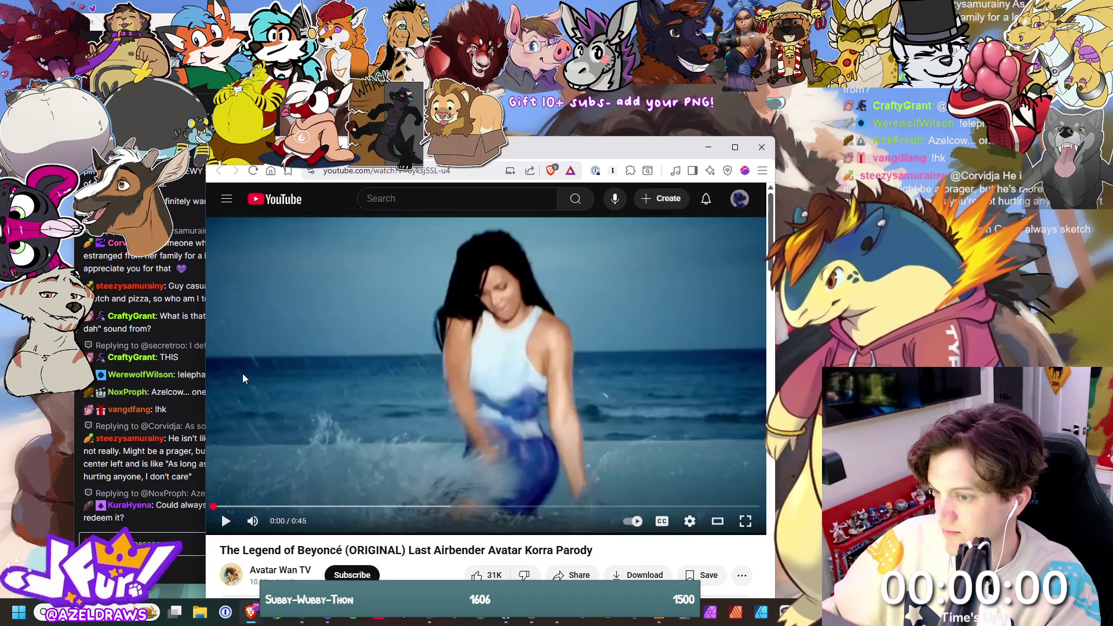
left_click(226, 520)
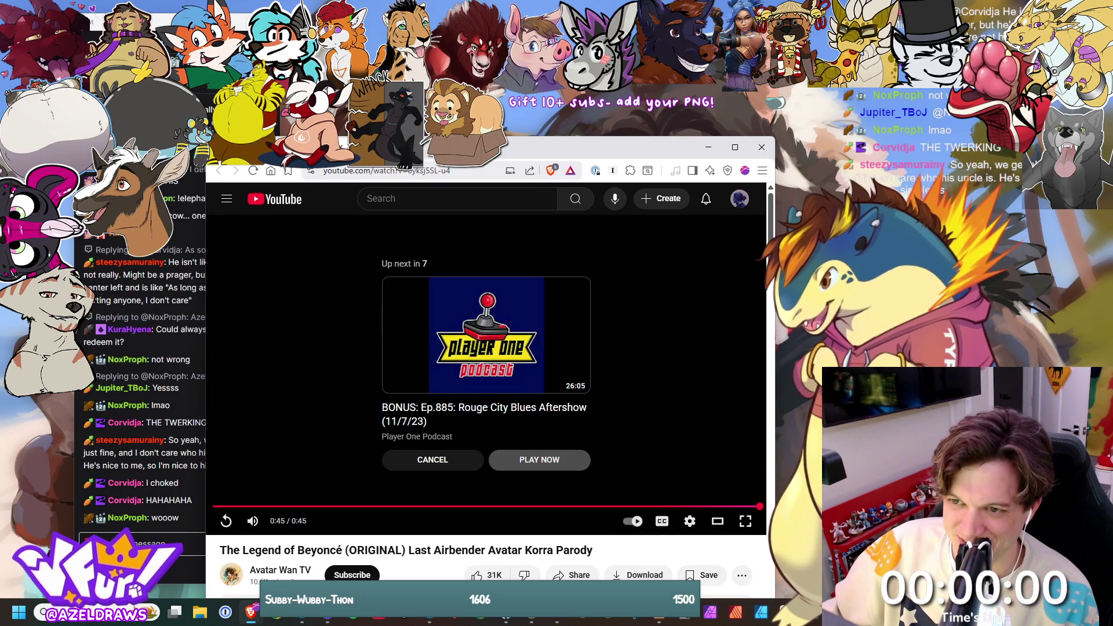
key("ctrl+w")
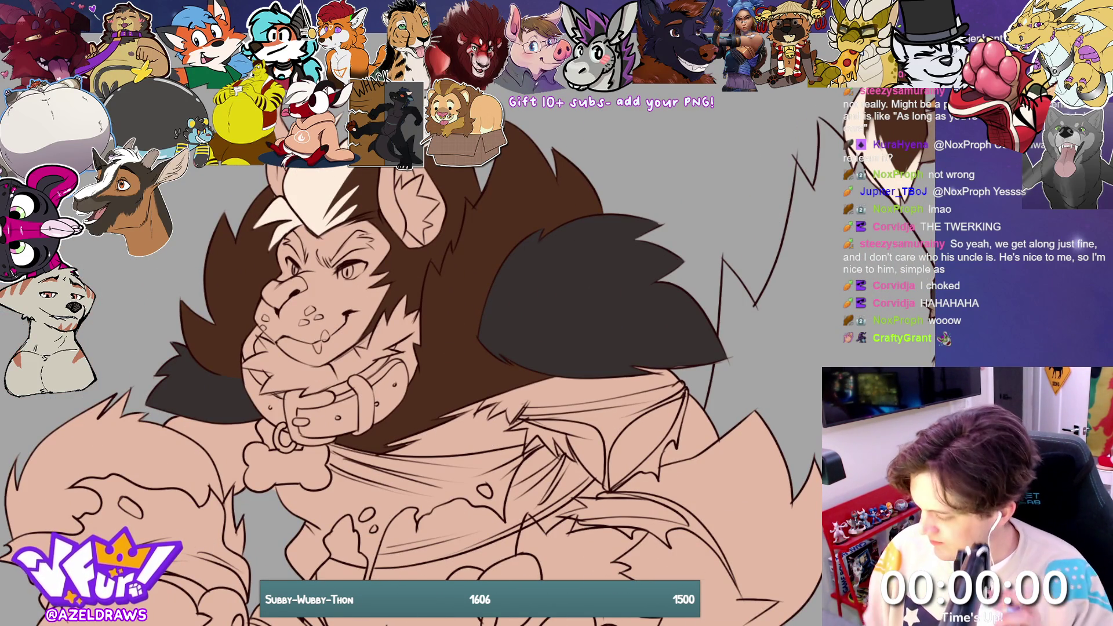
Step: Lasso-fill thick, solid dark brown eyebrows above the right and left eyes
scroll(674, 189, "up", 3)
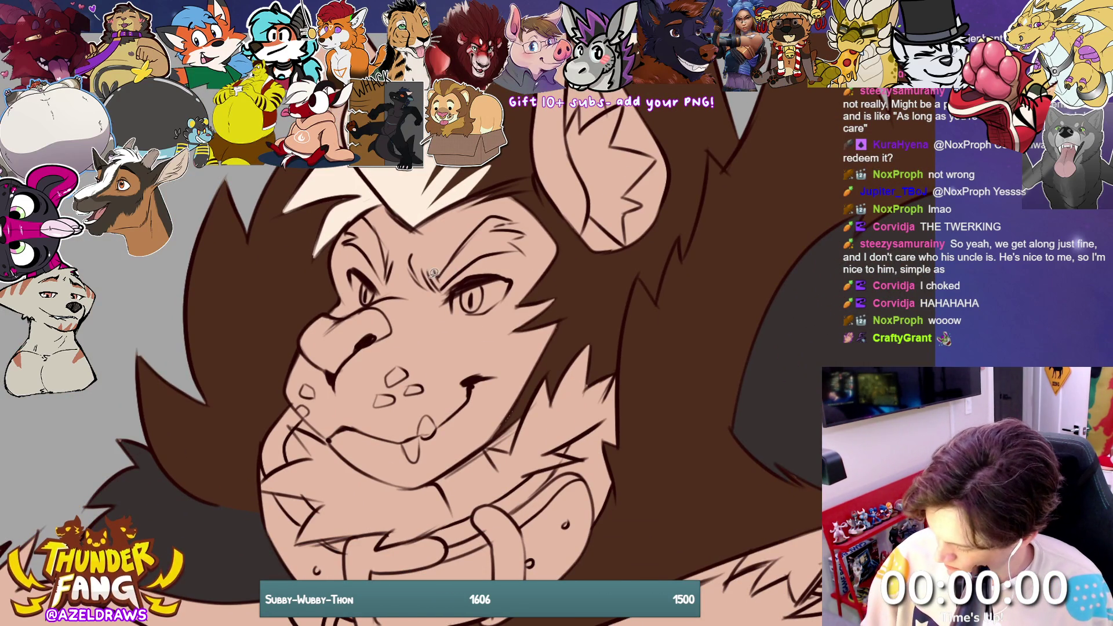
mouse_move(431, 268)
left_mouse_down()
mouse_move(443, 286)
mouse_move(525, 248)
left_mouse_up()
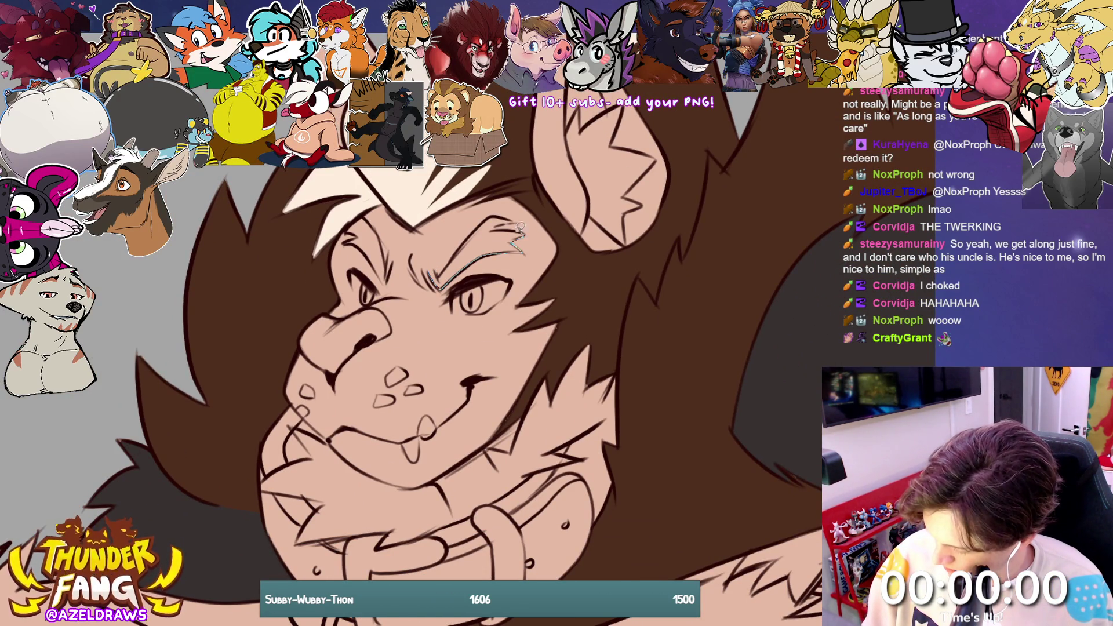
left_click_drag(500, 210, 426, 278)
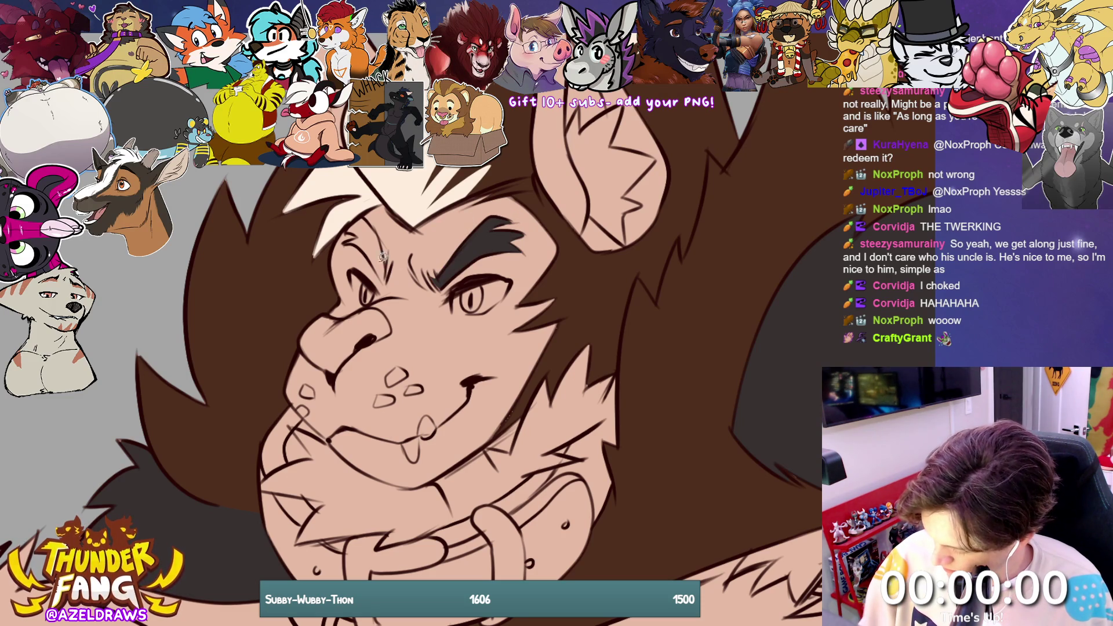
mouse_move(357, 241)
left_mouse_down()
mouse_move(383, 279)
mouse_move(382, 239)
mouse_move(357, 220)
mouse_move(350, 241)
left_mouse_up()
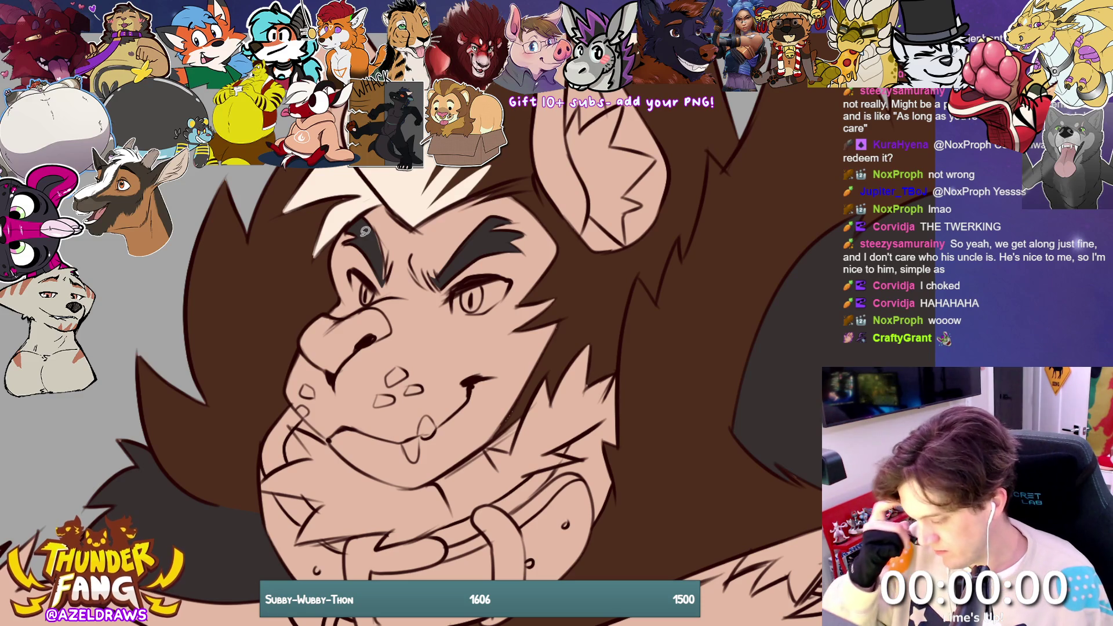
left_click_drag(378, 224, 386, 279)
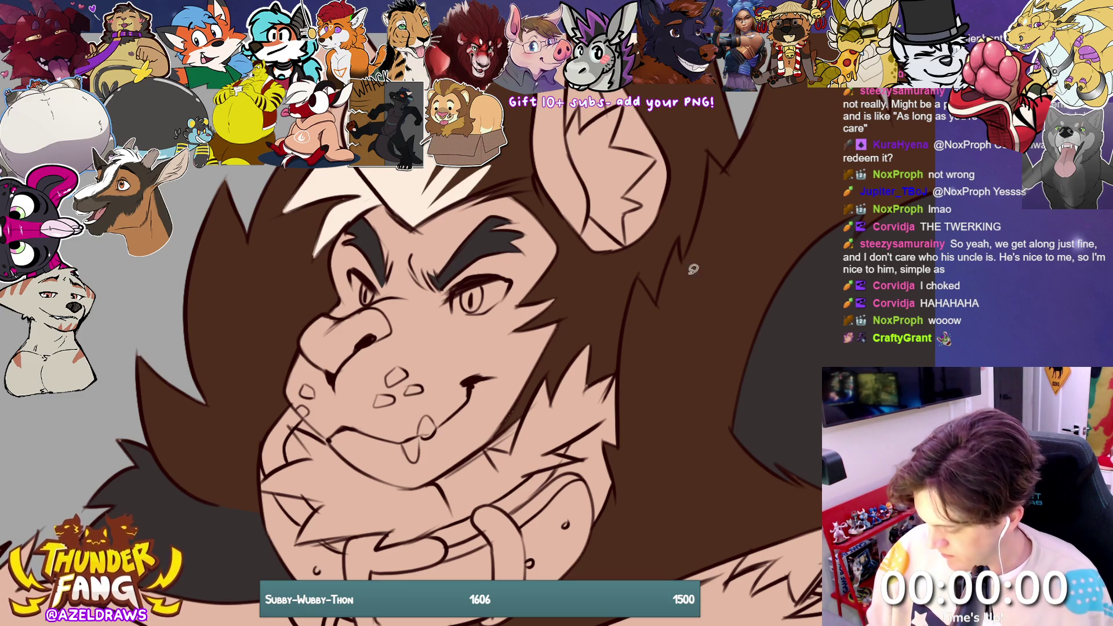
scroll(693, 269, "down", 5)
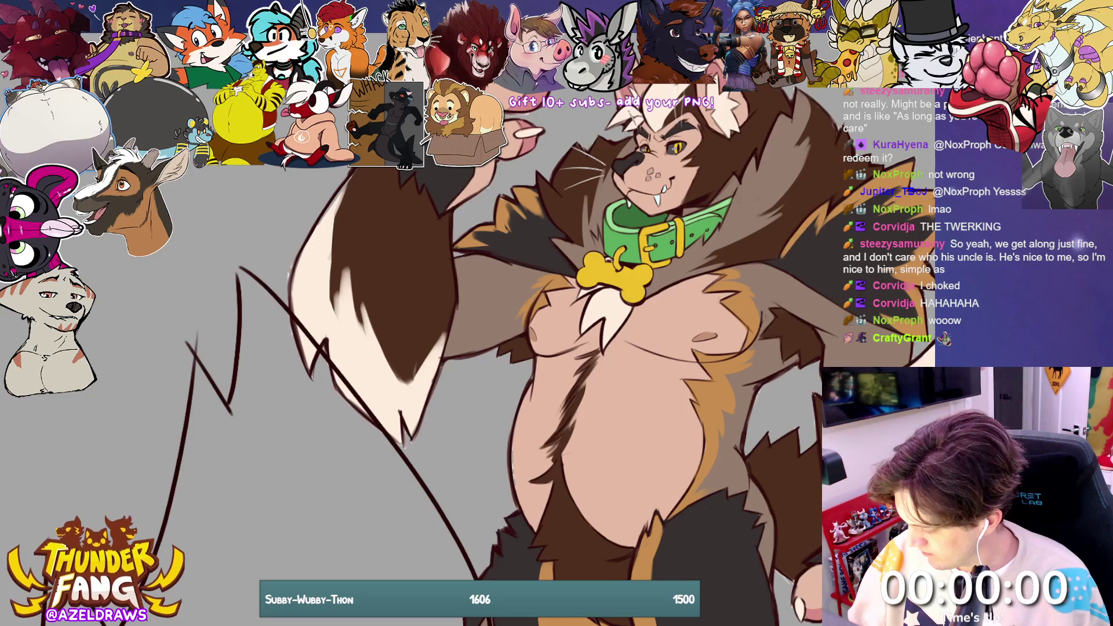
scroll(521, 324, "down", 1)
scroll(521, 325, "up", 5)
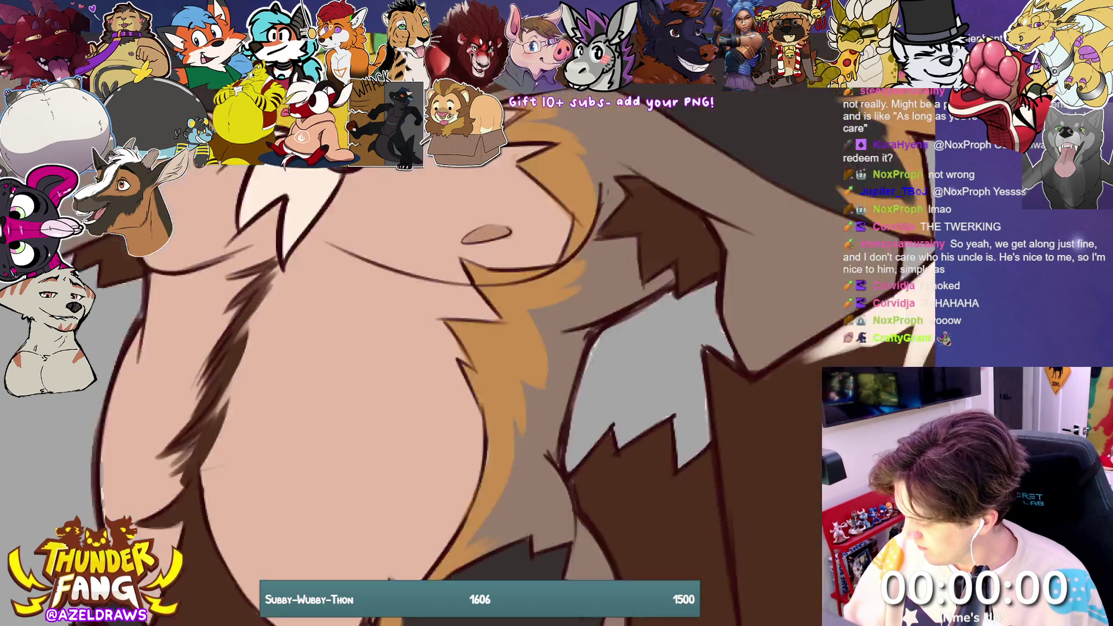
scroll(464, 325, "up", 5)
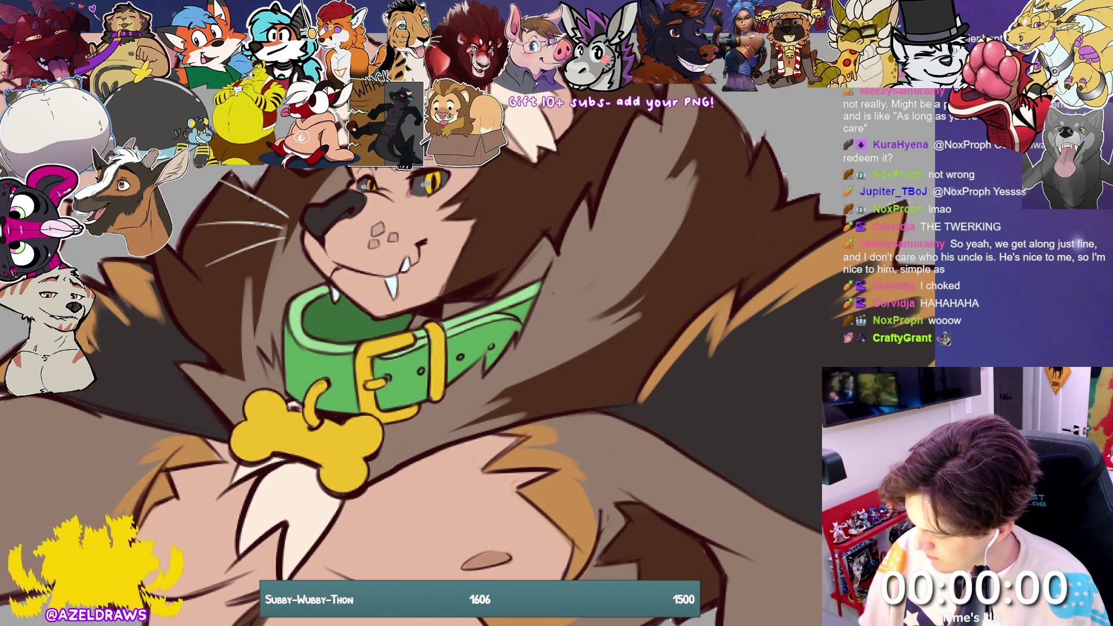
scroll(395, 203, "up", 5)
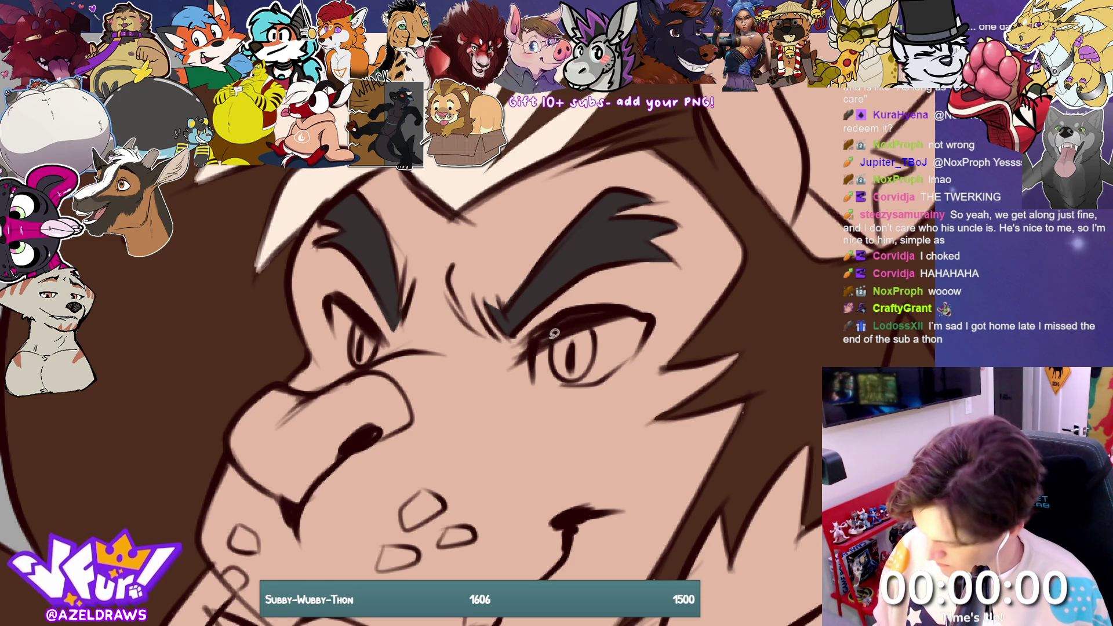
Step: Colour both irises yellow, touching up the eye edges in dark grey
mouse_move(536, 343)
left_mouse_down()
mouse_move(536, 385)
mouse_move(601, 376)
mouse_move(650, 317)
mouse_move(610, 312)
left_mouse_up()
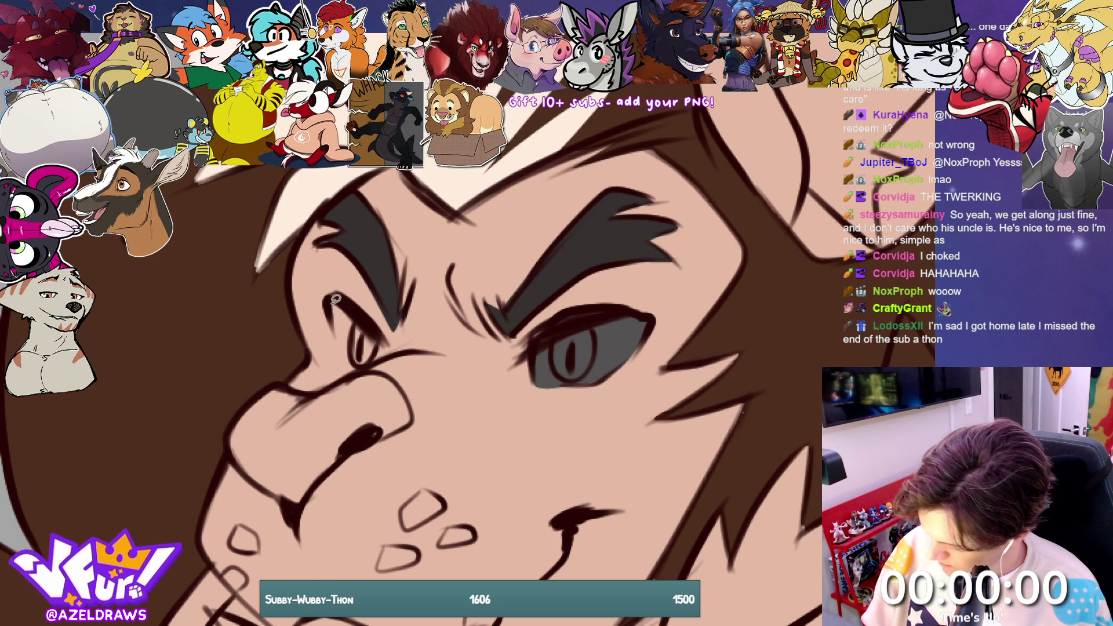
mouse_move(335, 298)
left_mouse_down()
mouse_move(344, 346)
mouse_move(379, 359)
mouse_move(365, 307)
left_mouse_up()
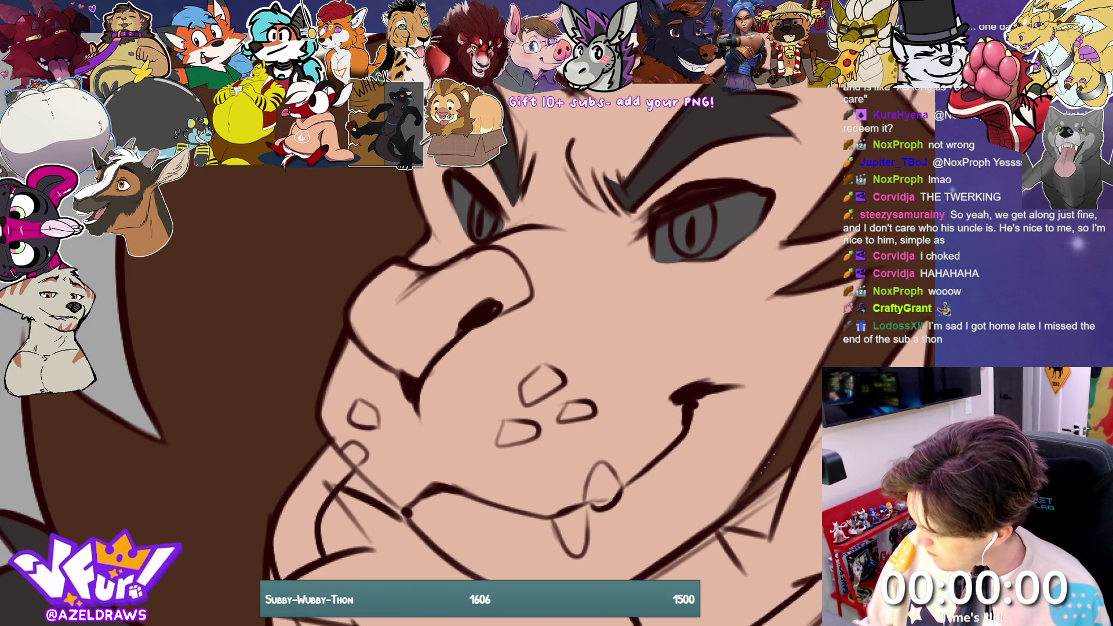
mouse_move(675, 223)
left_mouse_down()
mouse_move(679, 252)
mouse_move(703, 255)
mouse_move(718, 219)
mouse_move(700, 187)
left_mouse_up()
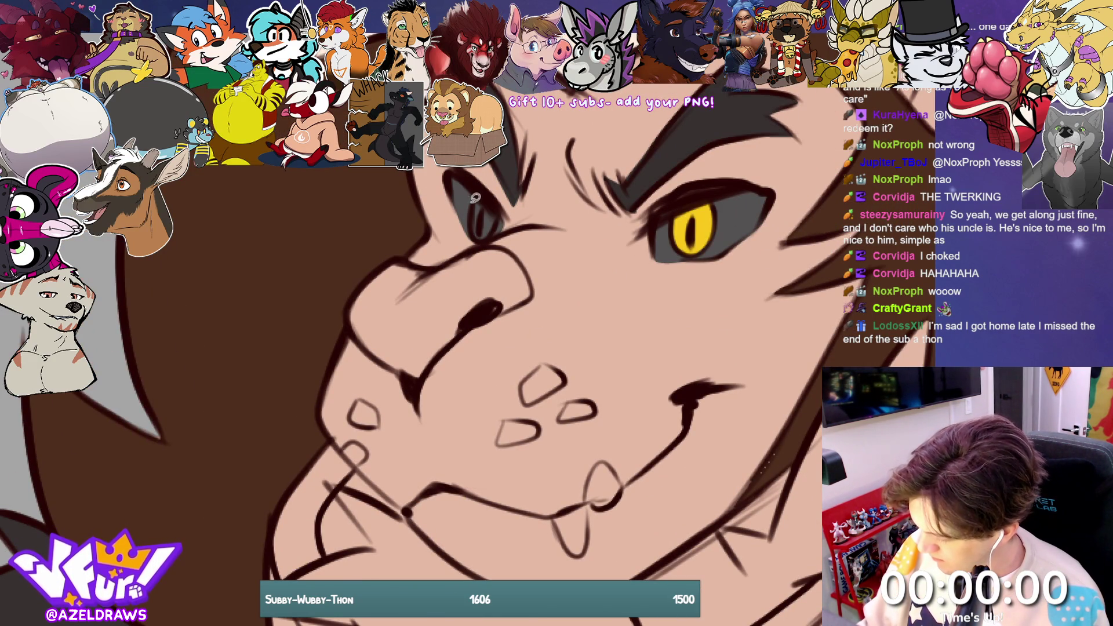
mouse_move(478, 194)
left_mouse_down()
mouse_move(473, 231)
mouse_move(492, 190)
left_mouse_up()
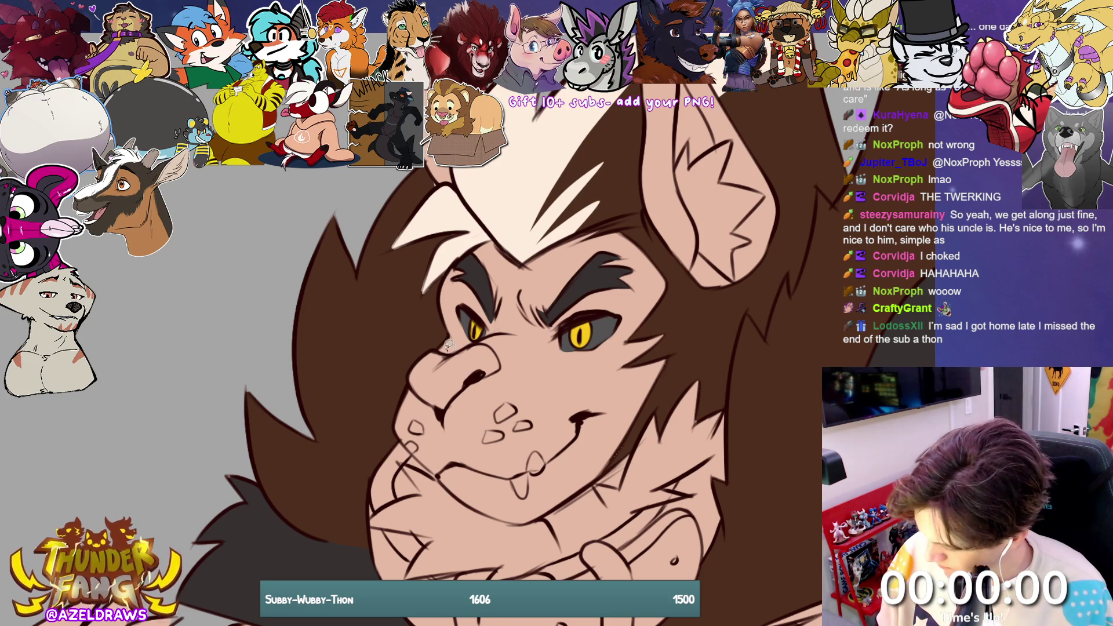
Step: Lasso the nose and fill it dark grey
left_click_drag(450, 345, 410, 386)
left_click_drag(510, 369, 461, 335)
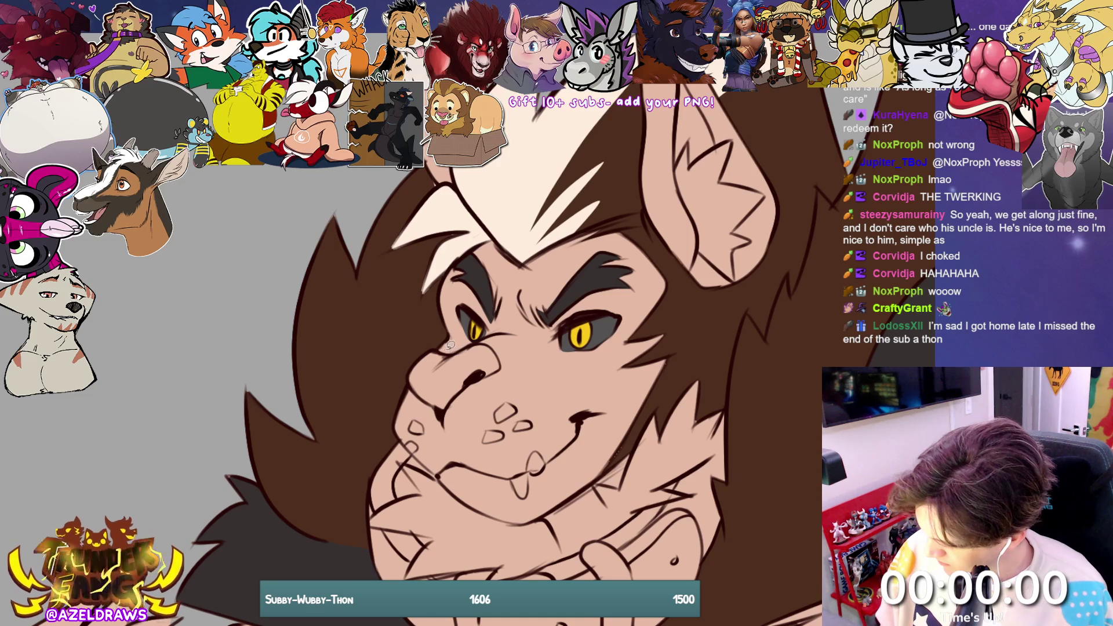
mouse_move(449, 345)
left_mouse_down()
mouse_move(398, 382)
mouse_move(452, 406)
mouse_move(509, 361)
mouse_move(447, 347)
left_mouse_up()
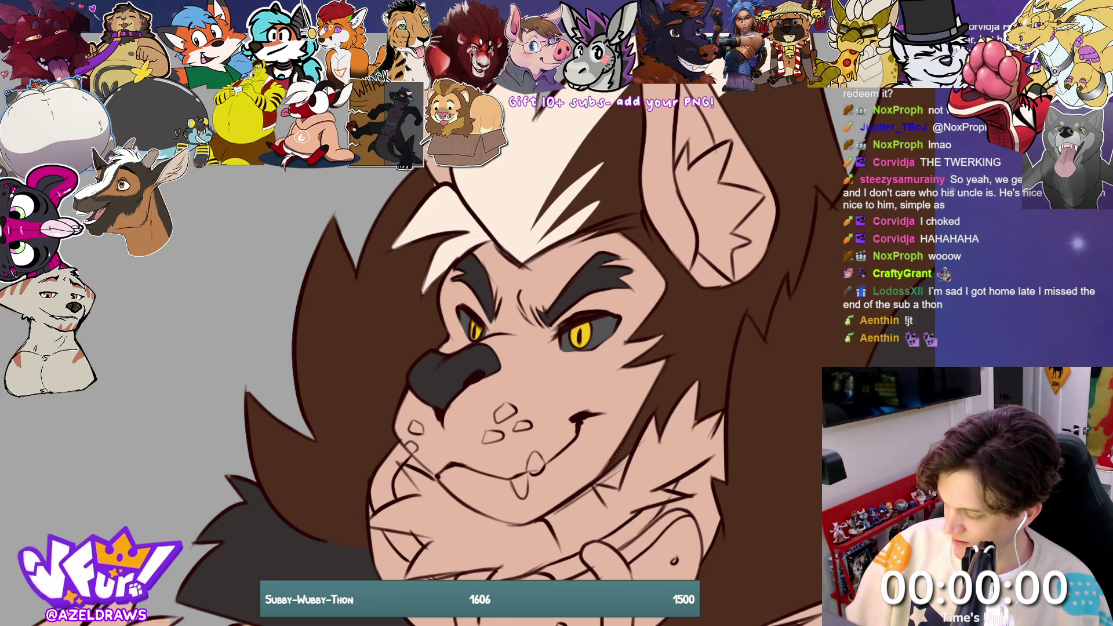
scroll(464, 336, "down", 2)
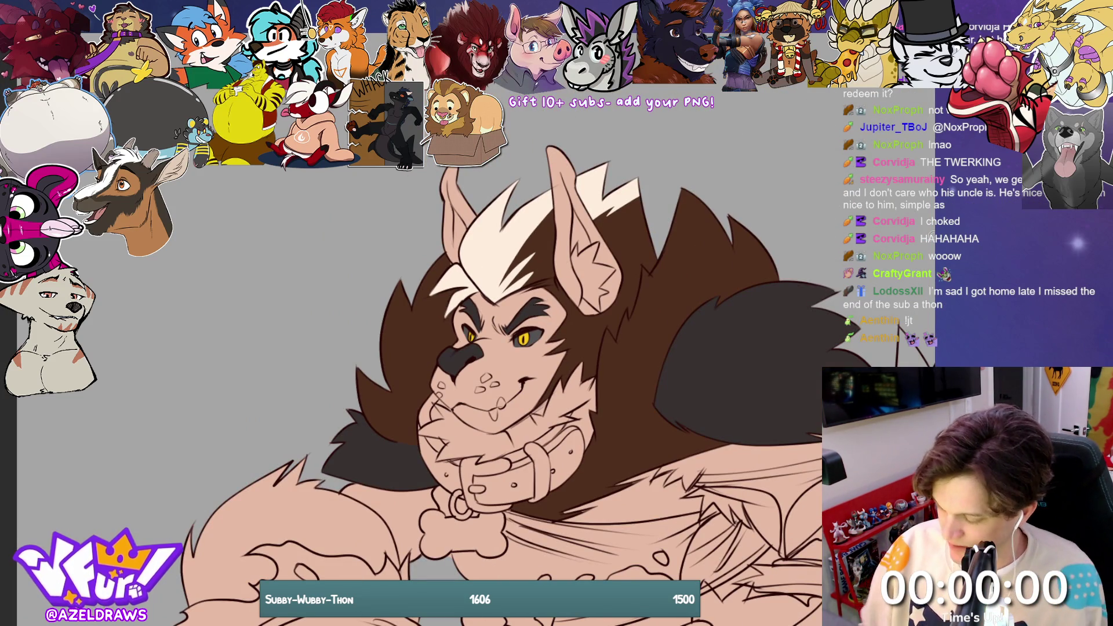
left_click_drag(493, 347, 357, 395)
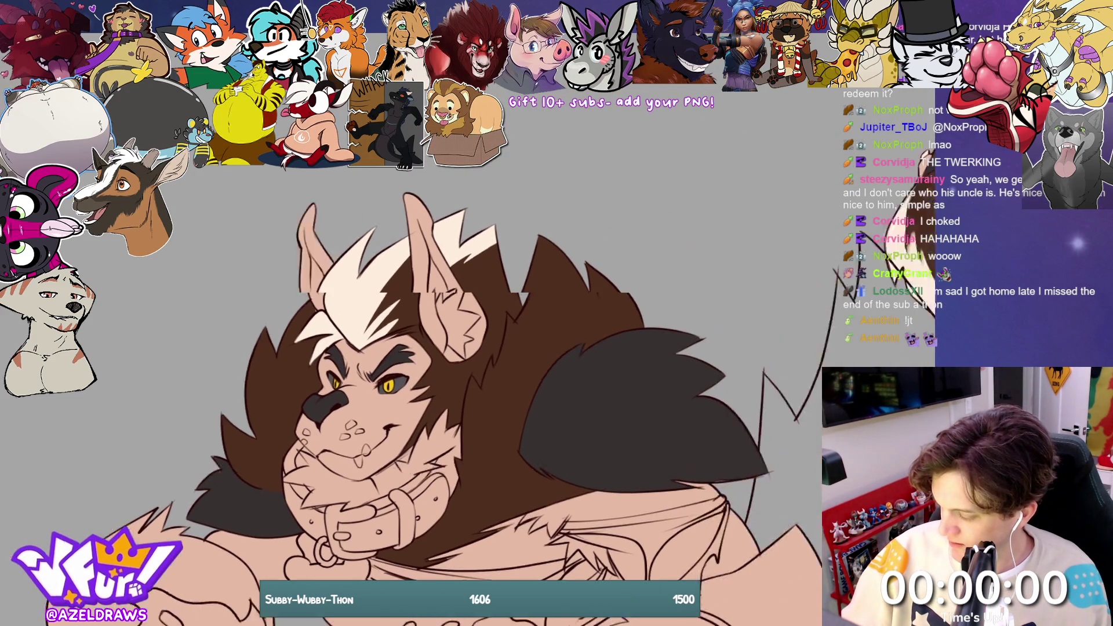
left_click_drag(623, 400, 235, 398)
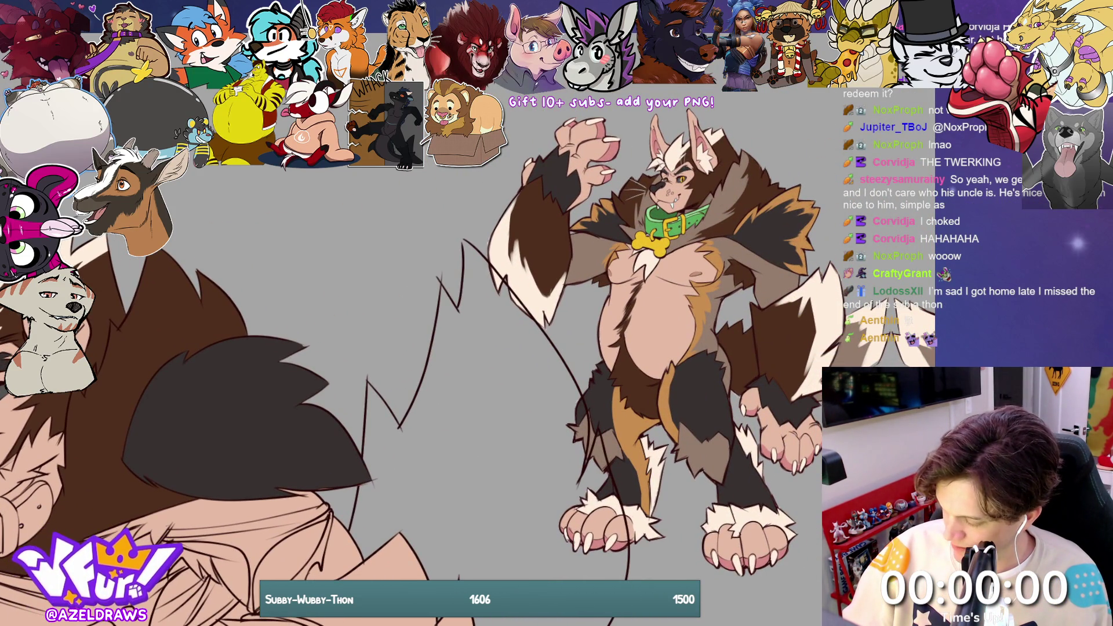
scroll(464, 348, "up", 3)
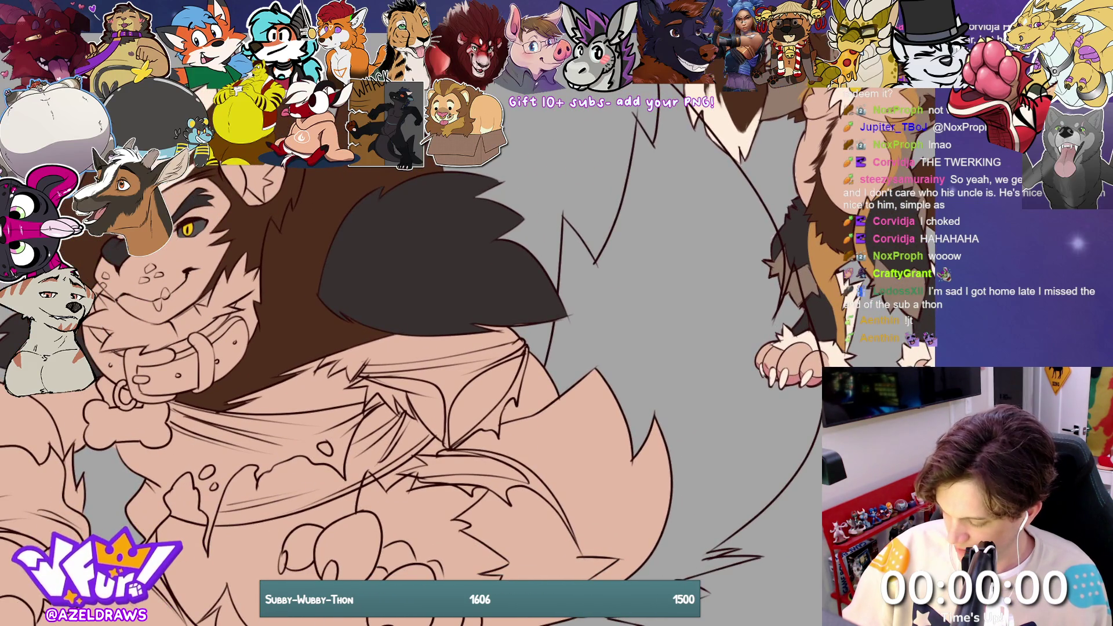
mouse_move(556, 313)
left_mouse_down()
mouse_move(580, 325)
mouse_move(441, 377)
mouse_move(643, 345)
mouse_move(406, 360)
left_mouse_up()
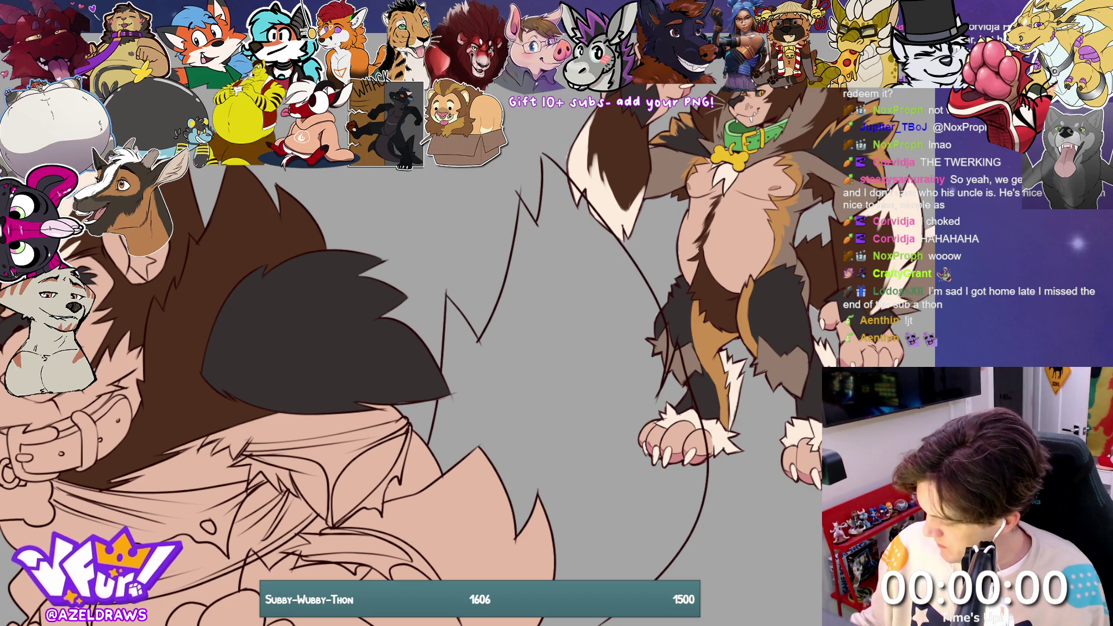
mouse_move(440, 348)
left_mouse_down()
mouse_move(695, 348)
mouse_move(464, 359)
left_mouse_up()
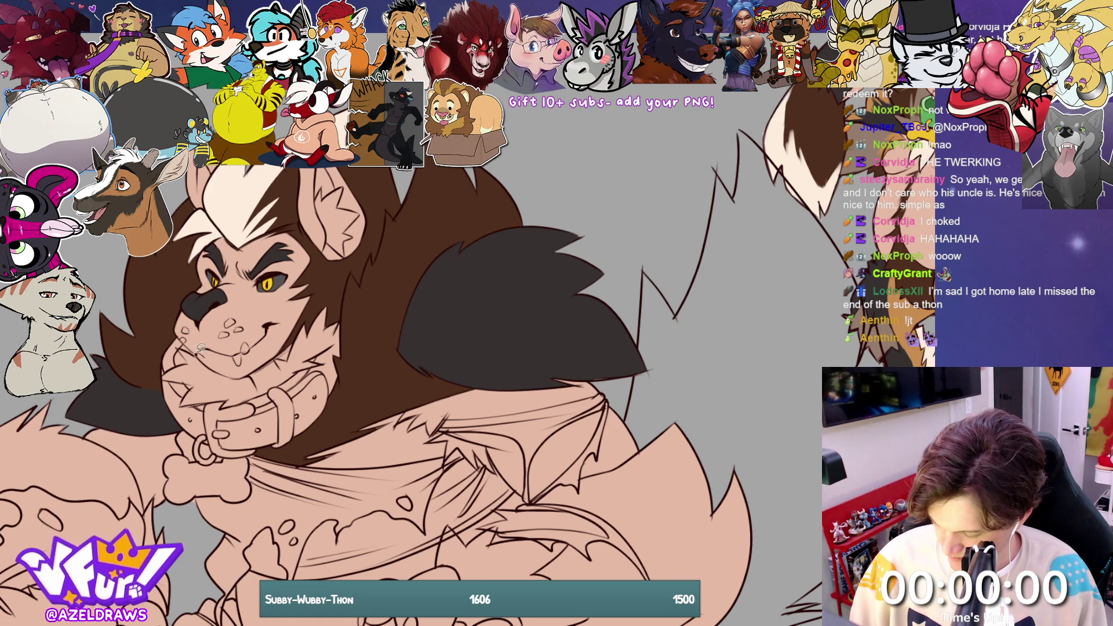
Step: Lasso the chin fur below the jaw and fill it grey-brown
mouse_move(176, 352)
left_mouse_down()
mouse_move(178, 380)
mouse_move(200, 404)
mouse_move(261, 400)
mouse_move(327, 357)
mouse_move(345, 330)
mouse_move(337, 308)
mouse_move(303, 318)
mouse_move(260, 361)
mouse_move(174, 350)
left_mouse_up()
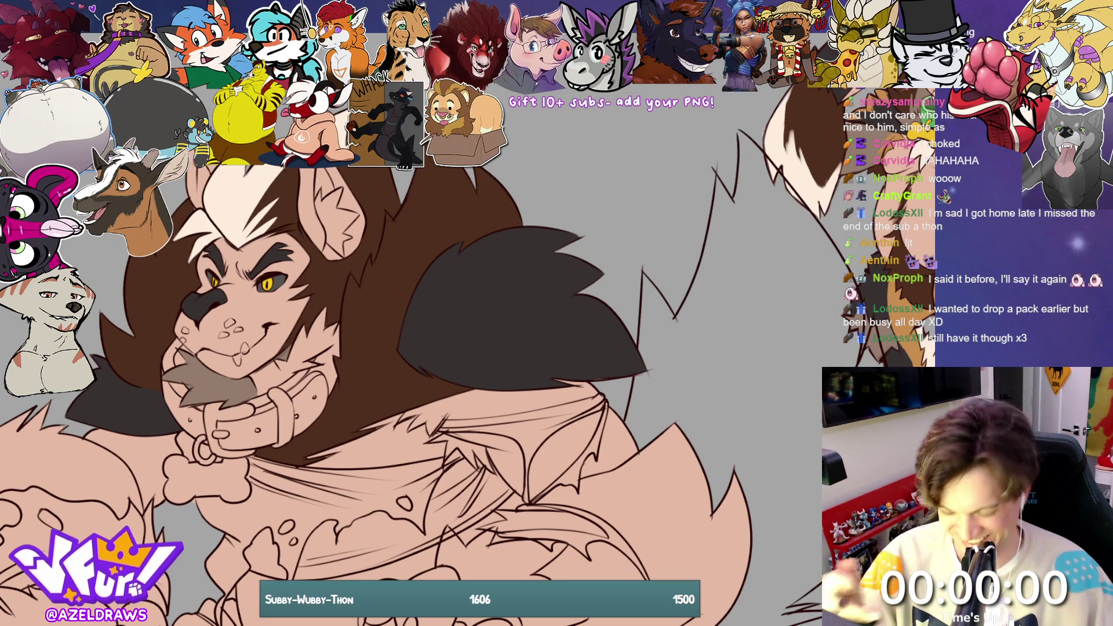
scroll(468, 350, "left", 3)
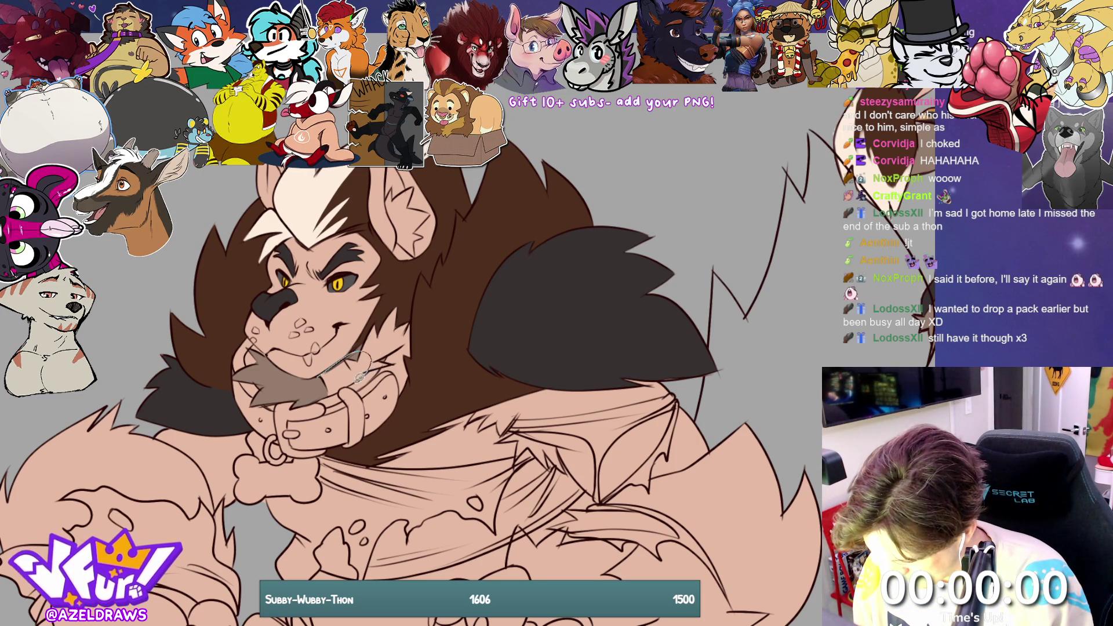
left_click_drag(360, 375, 357, 371)
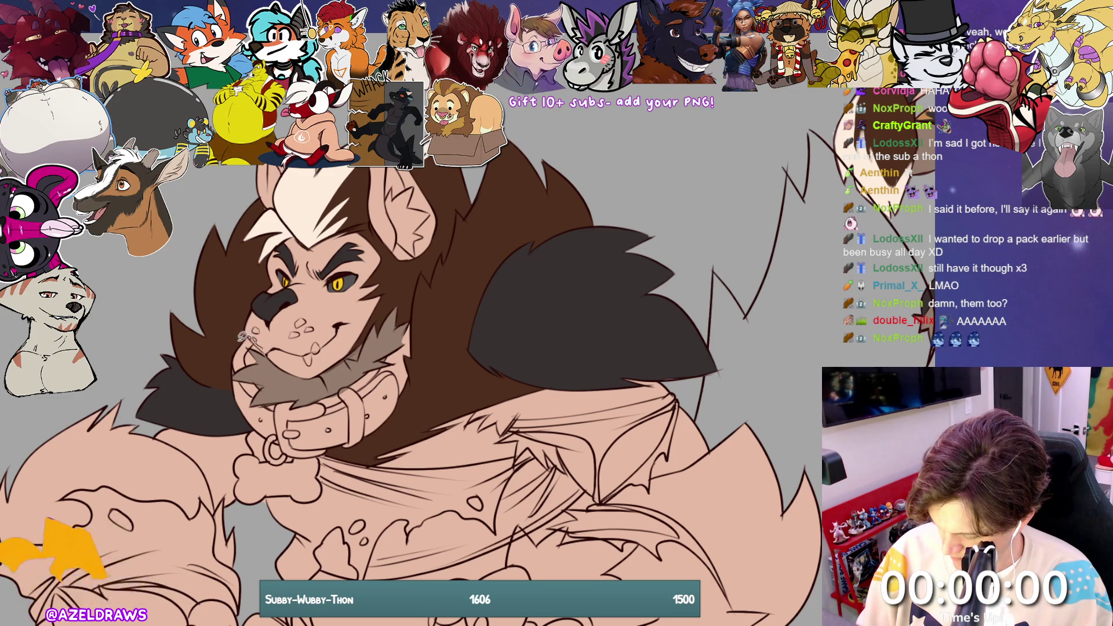
Step: Lasso-fill the collar band bright green section by section, checking it against the coloured reference
mouse_move(243, 335)
left_mouse_down()
mouse_move(235, 365)
mouse_move(255, 374)
mouse_move(268, 336)
left_mouse_up()
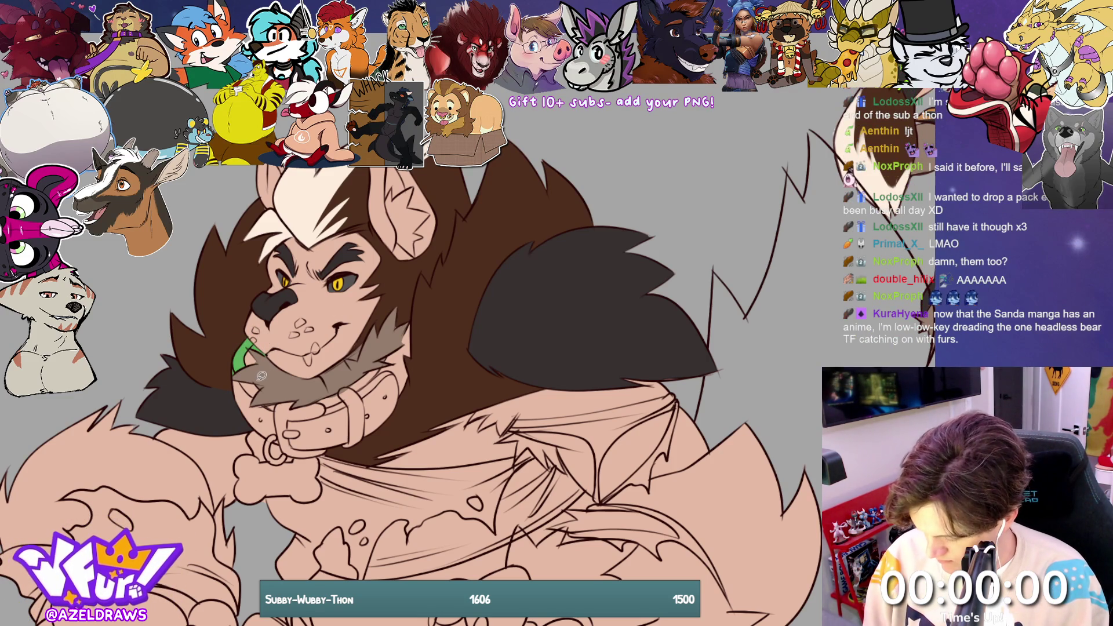
mouse_move(261, 376)
left_mouse_down()
mouse_move(243, 373)
mouse_move(230, 390)
mouse_move(239, 413)
mouse_move(283, 442)
mouse_move(288, 394)
mouse_move(270, 392)
mouse_move(262, 377)
left_mouse_up()
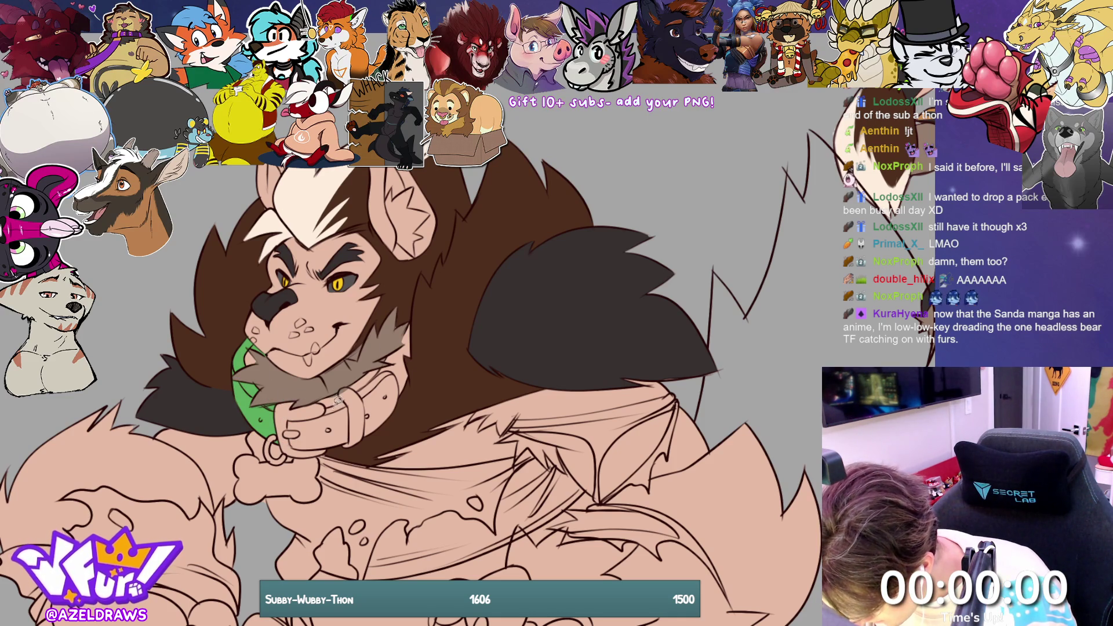
mouse_move(327, 388)
left_mouse_down()
mouse_move(284, 426)
mouse_move(305, 451)
mouse_move(348, 445)
mouse_move(406, 400)
mouse_move(417, 317)
mouse_move(327, 388)
left_mouse_up()
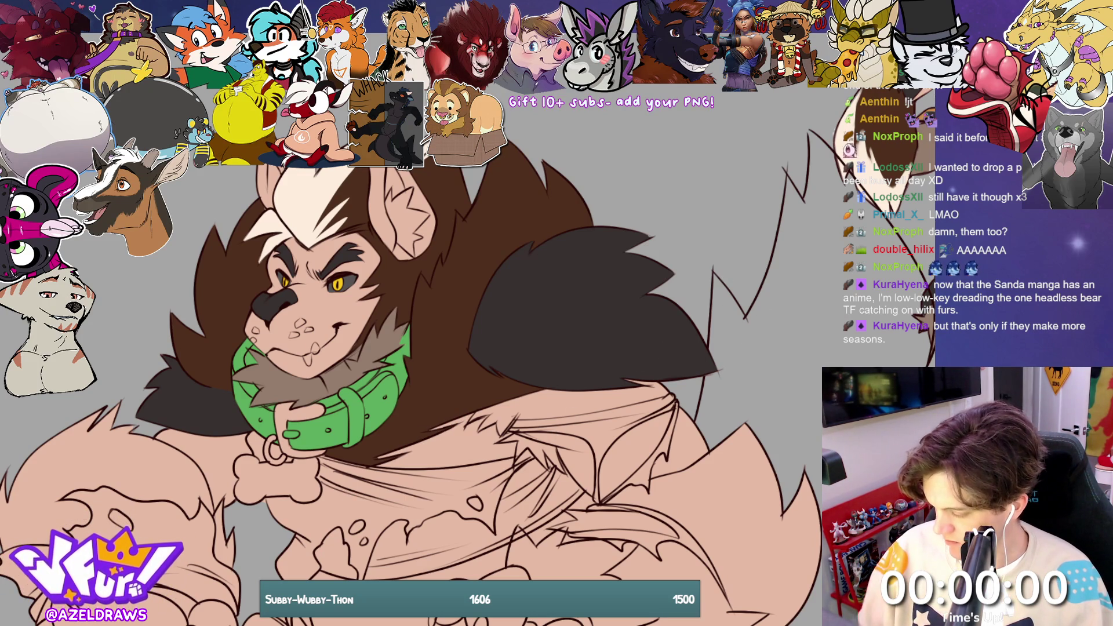
mouse_move(744, 257)
left_mouse_down()
mouse_move(433, 382)
mouse_move(422, 398)
left_mouse_up()
scroll(406, 348, "up", 3)
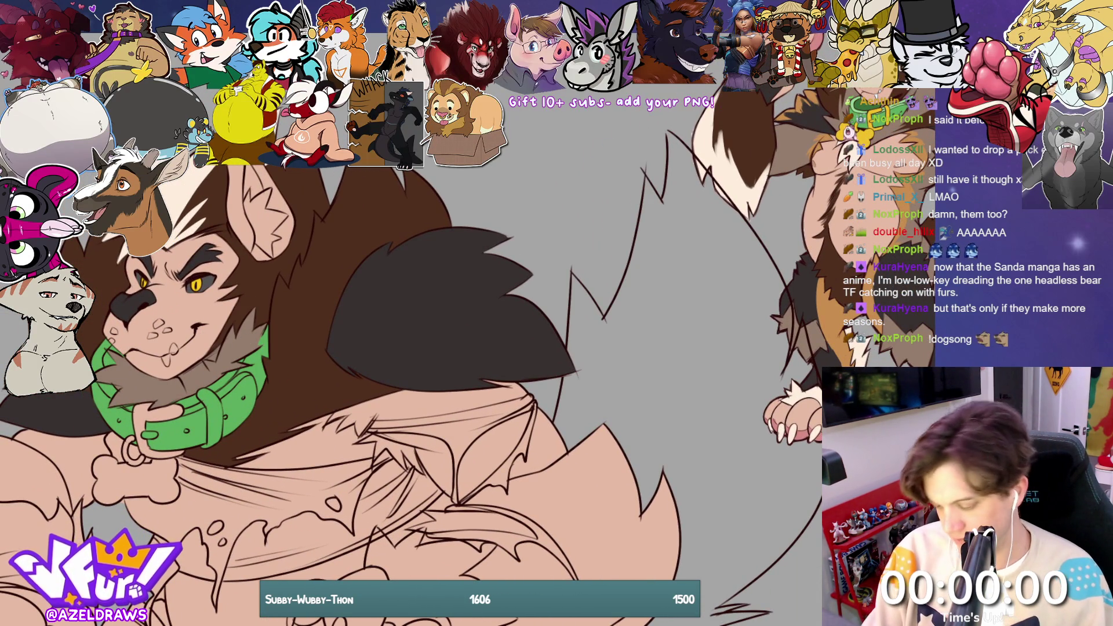
Step: Within the hair selection, fill a darker brown shadow shape in the fur near the neck, then deselect
key("ctrl+shift+a")
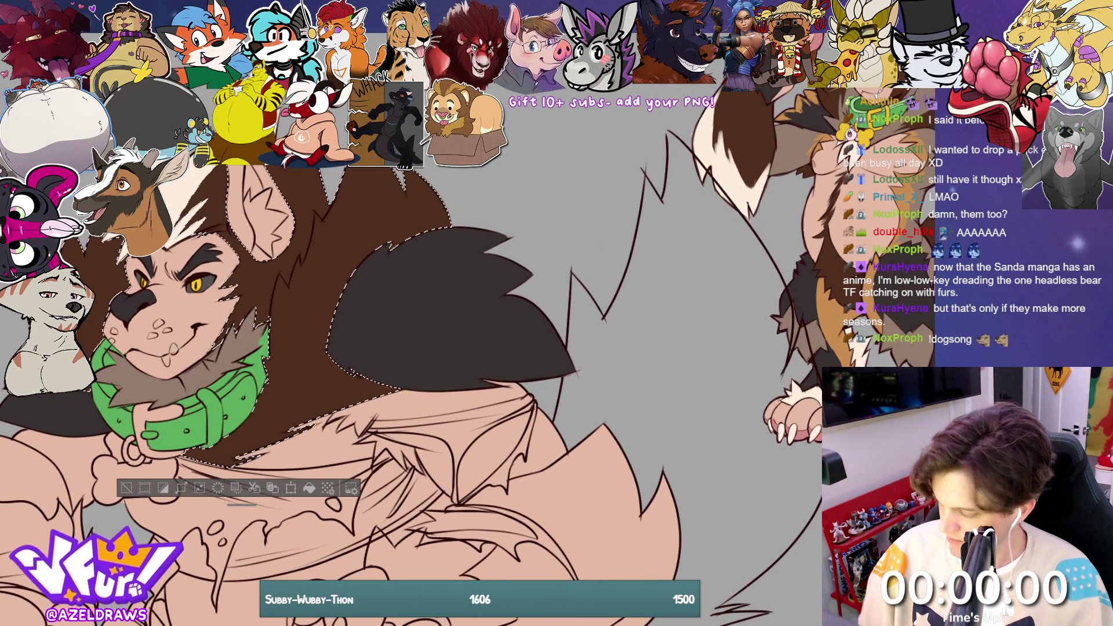
key("ctrl+minus")
key("ctrl+0")
scroll(406, 319, "up", 5)
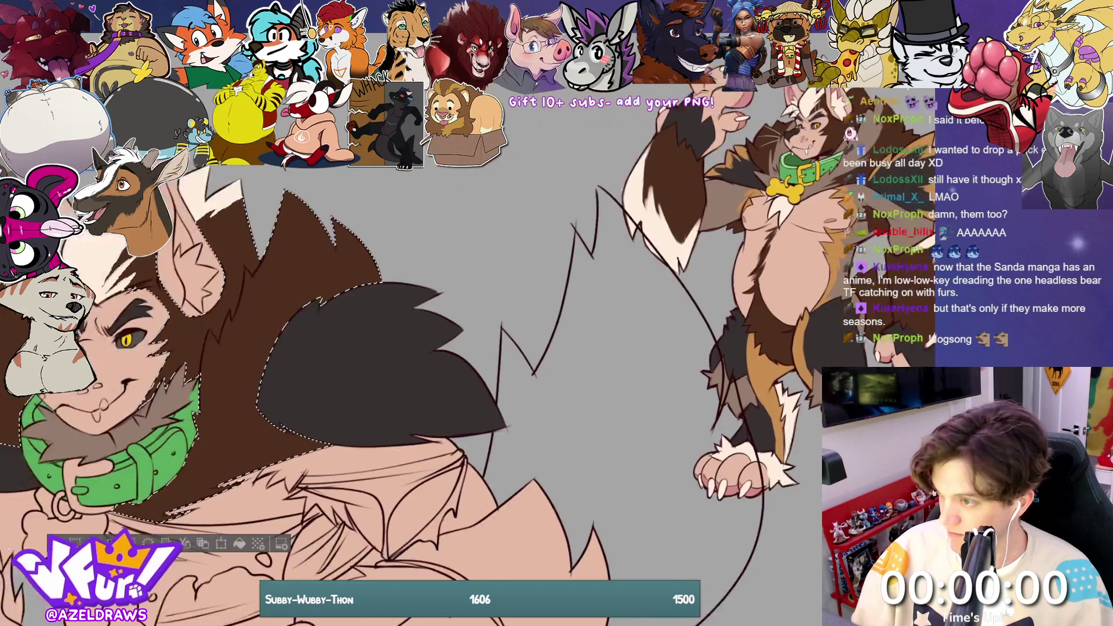
left_click_drag(406, 318, 383, 304)
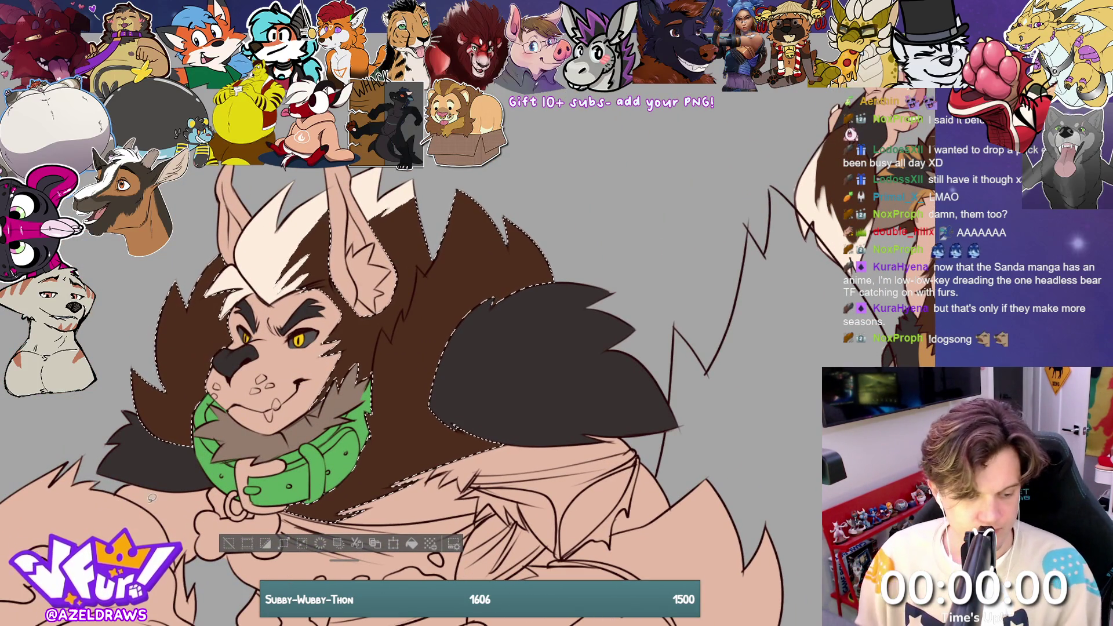
left_click_drag(361, 256, 479, 232)
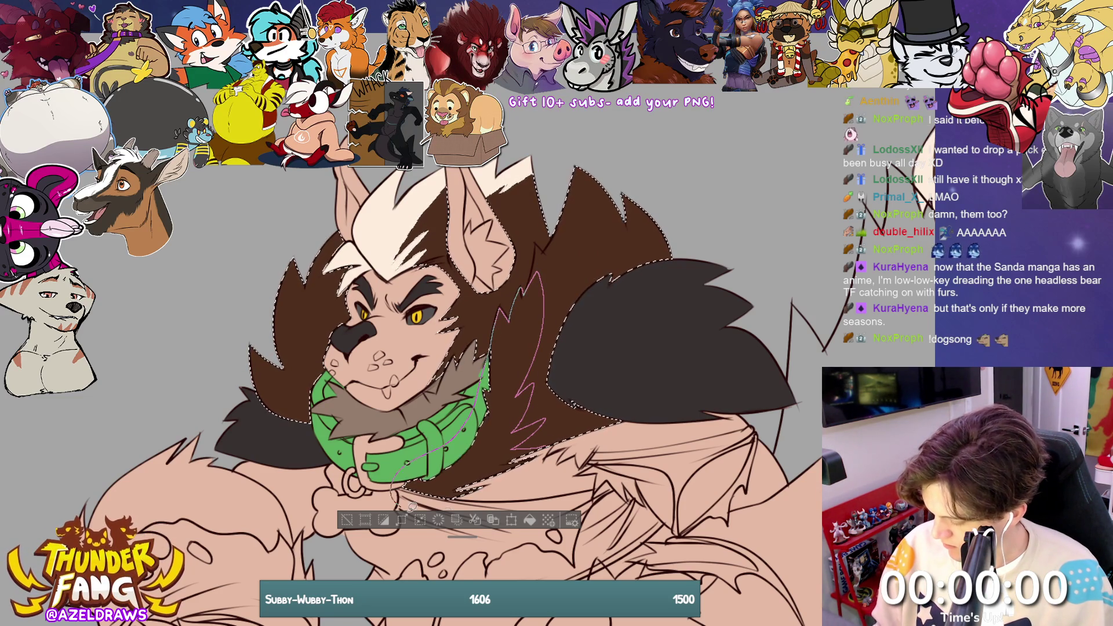
left_click_drag(411, 506, 409, 505)
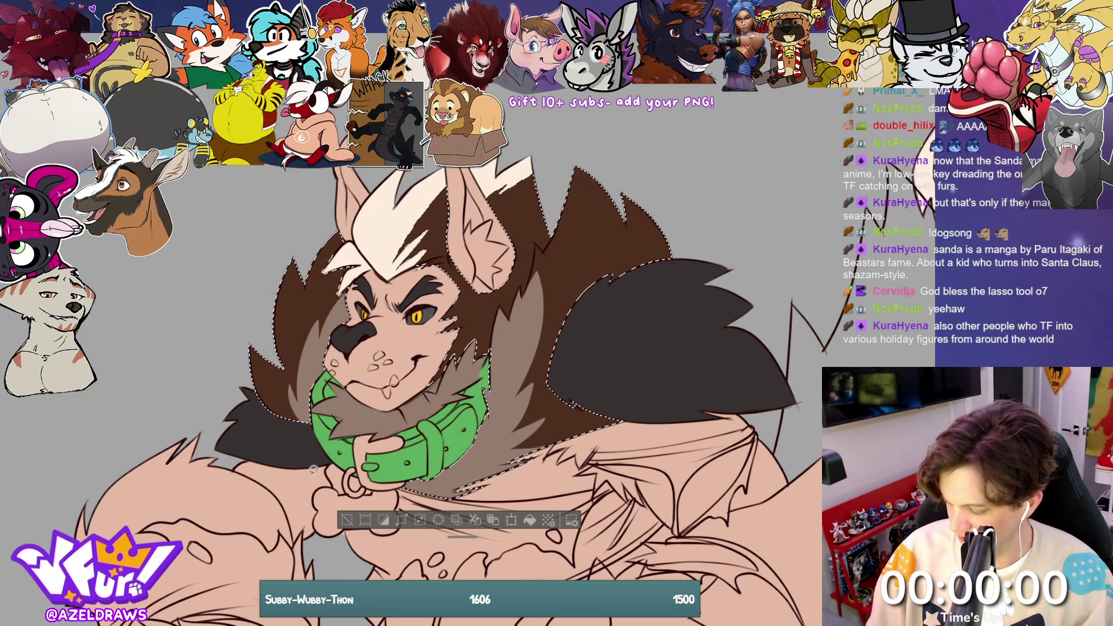
key("ctrl+d")
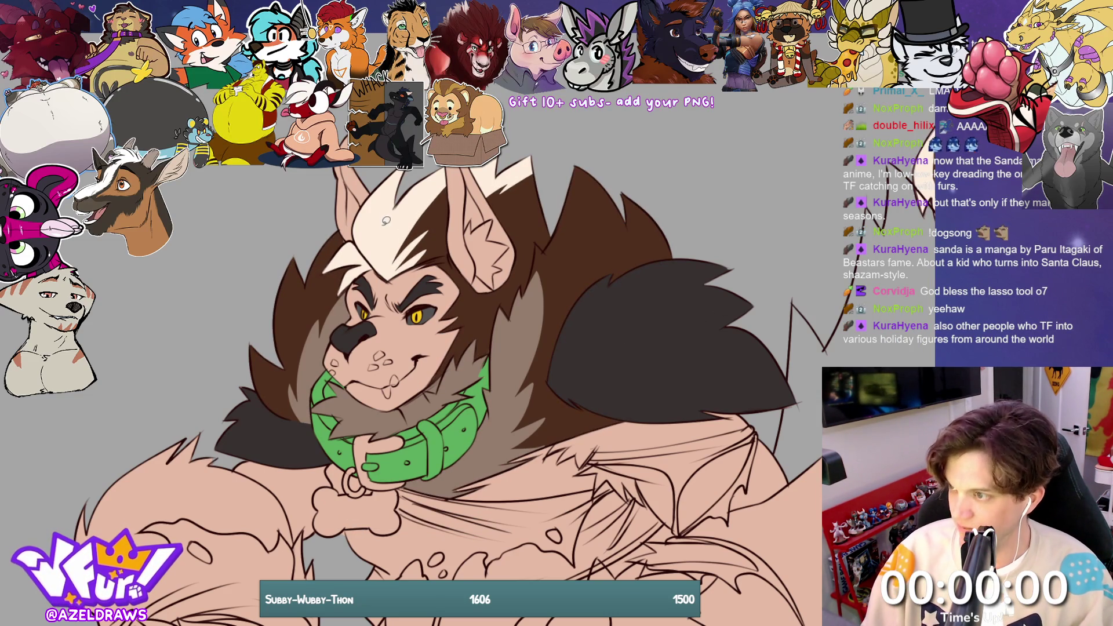